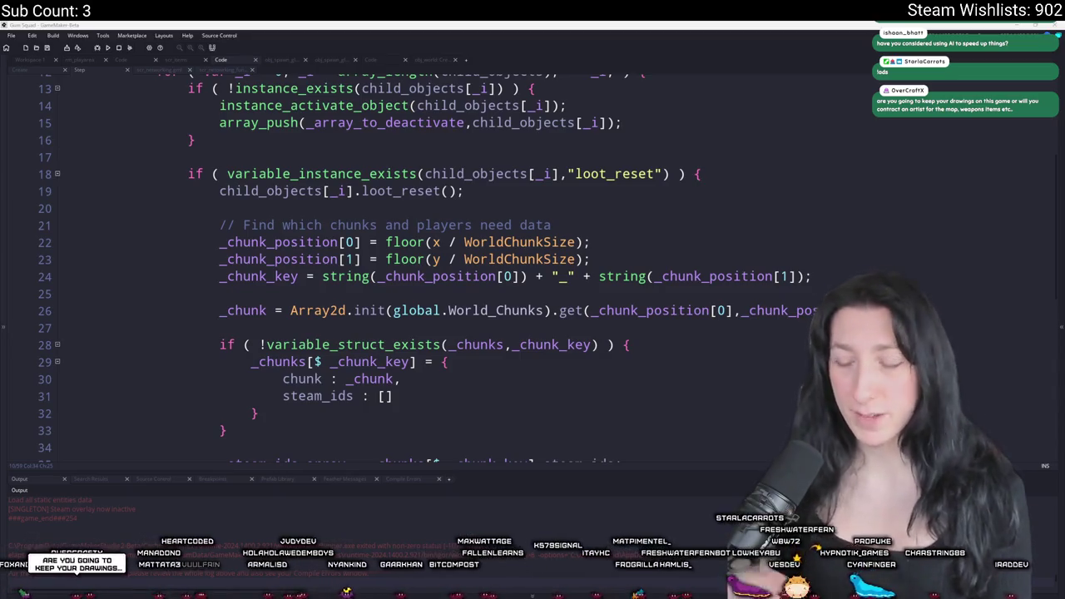
Restore the maximized Gum Squad game to a window over the GameMaker code editor
{"action": "scroll", "coordinate": [363, 111], "scroll_direction": "down", "scroll_amount": 3, "text": "ctrl"}
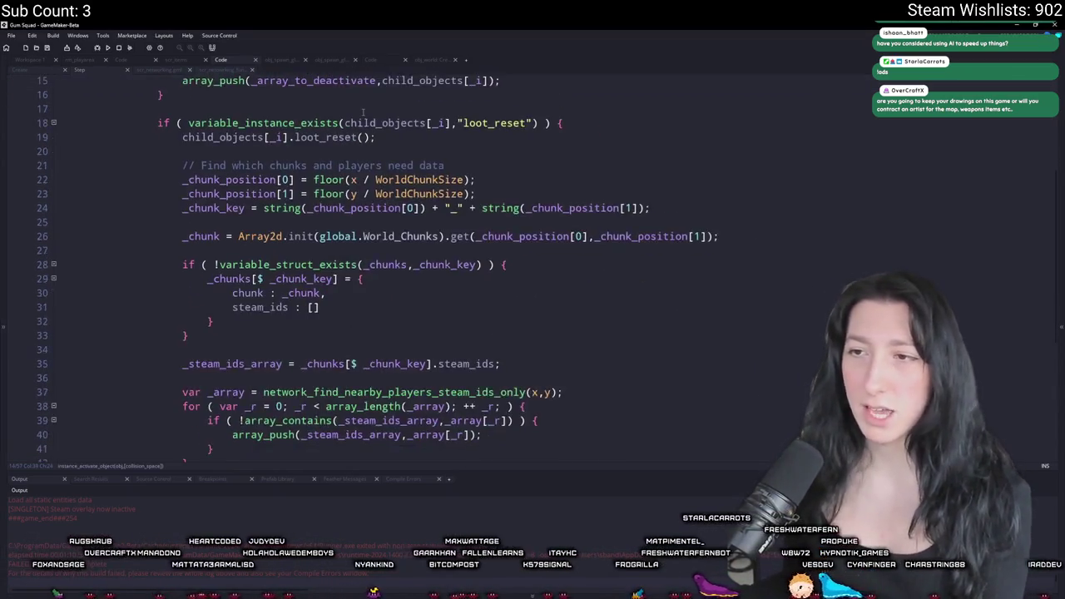
{"action": "scroll", "coordinate": [363, 112], "scroll_direction": "up", "scroll_amount": 2}
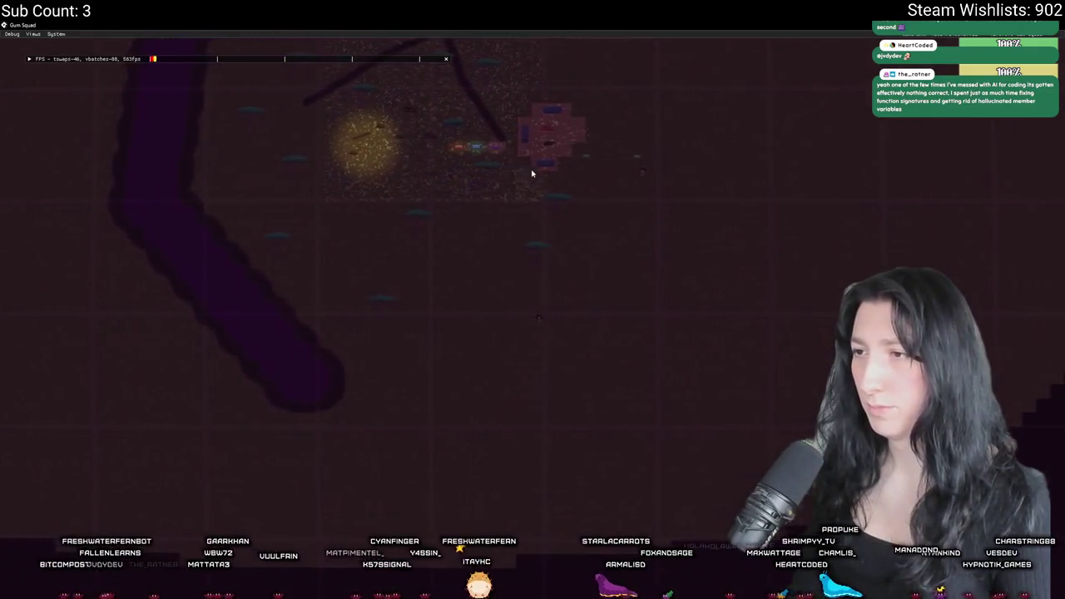
{"action": "double_click", "coordinate": [481, 25]}
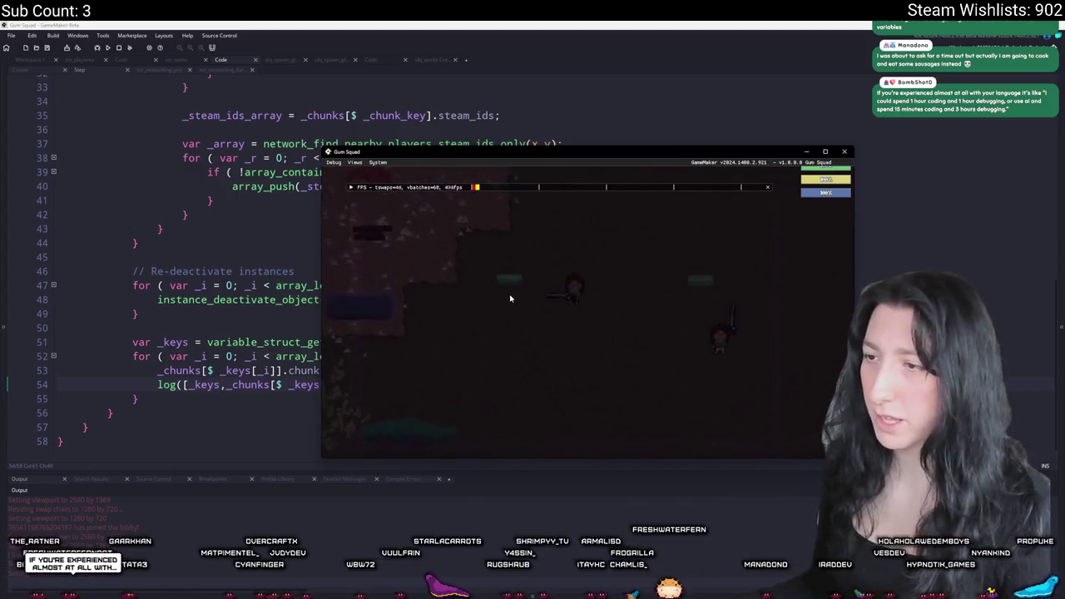
Toggle the inventory with Tab, walk the character right, down and left, then close the game
{"action": "key", "text": "Tab"}
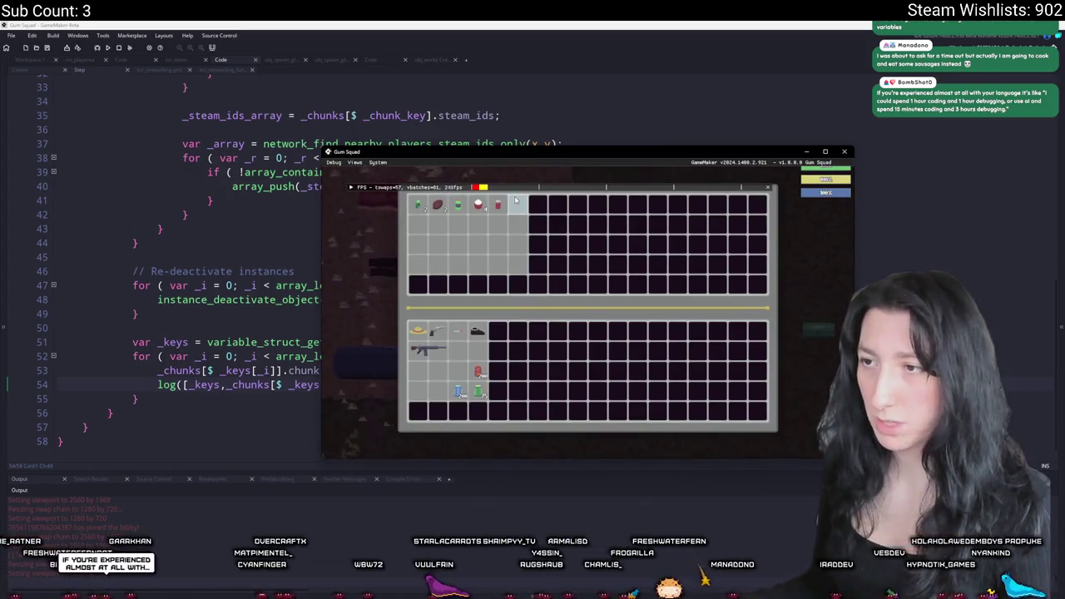
{"action": "key", "text": "Tab"}
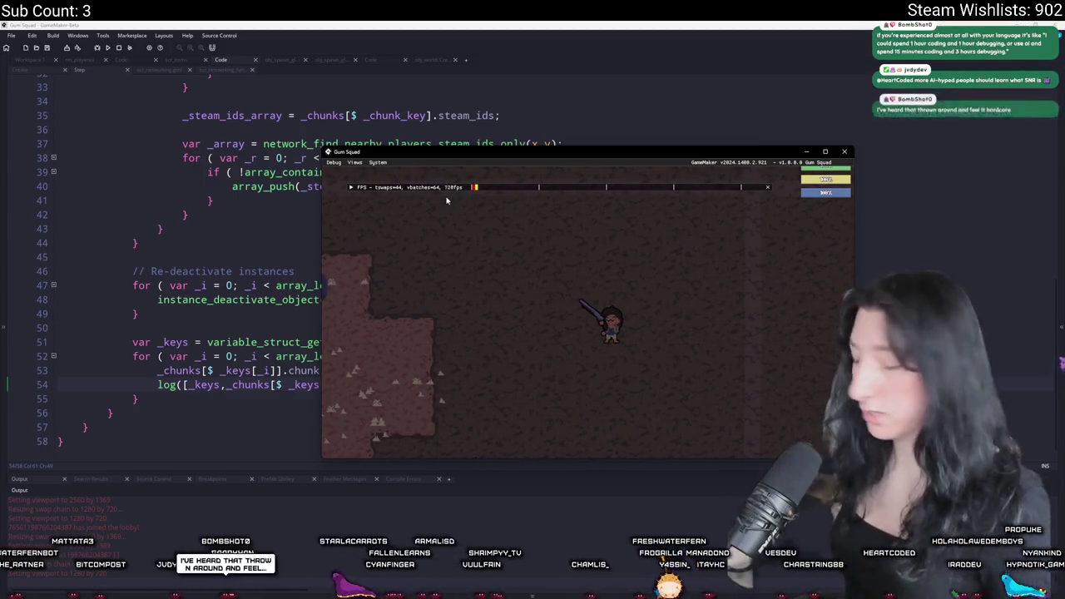
{"action": "key", "text": "d"}
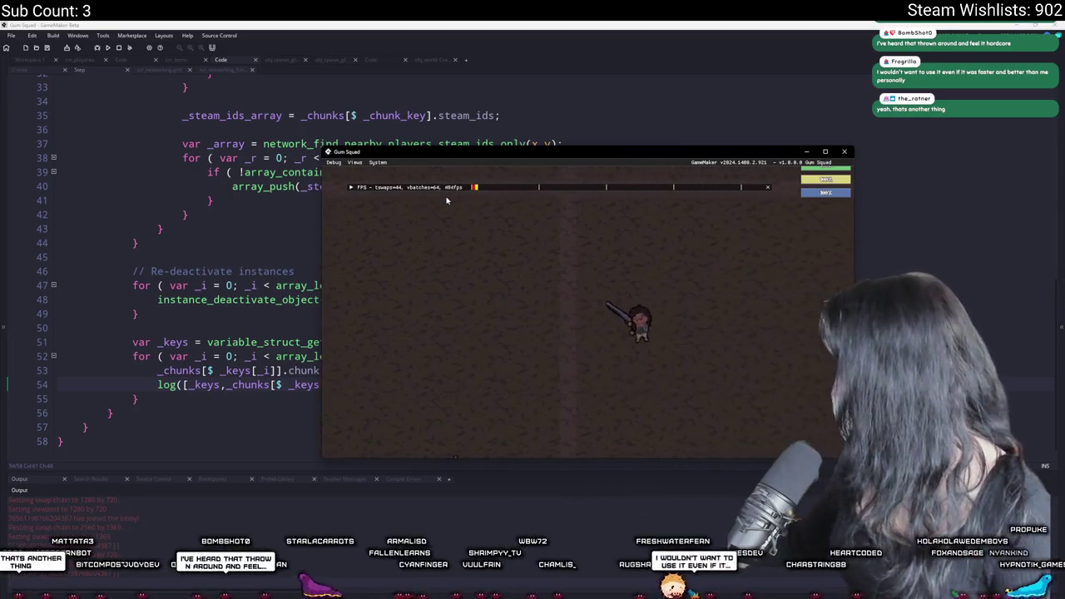
{"action": "key", "text": "s"}
{"action": "key", "text": "a"}
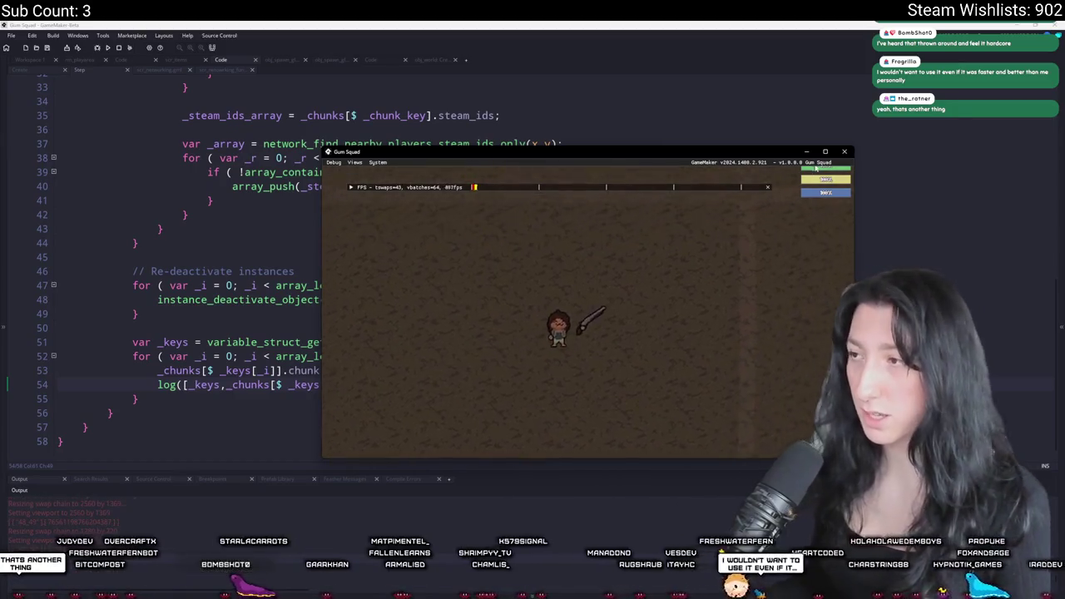
{"action": "left_click", "coordinate": [843, 152]}
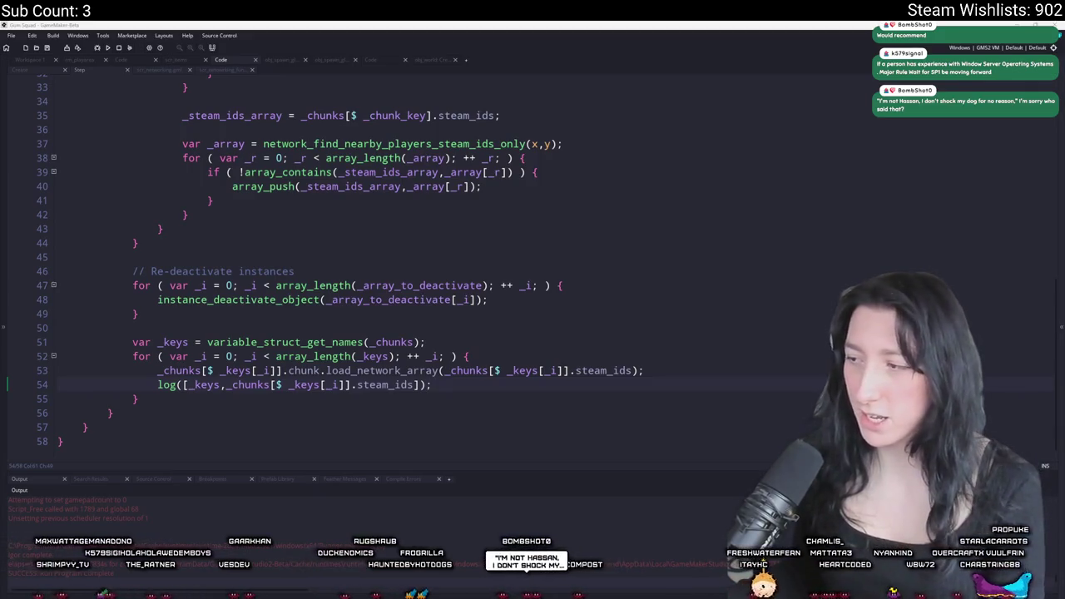
Bring up the Copilot assistant with Super+C over the code editor
{"action": "key", "text": "super+c"}
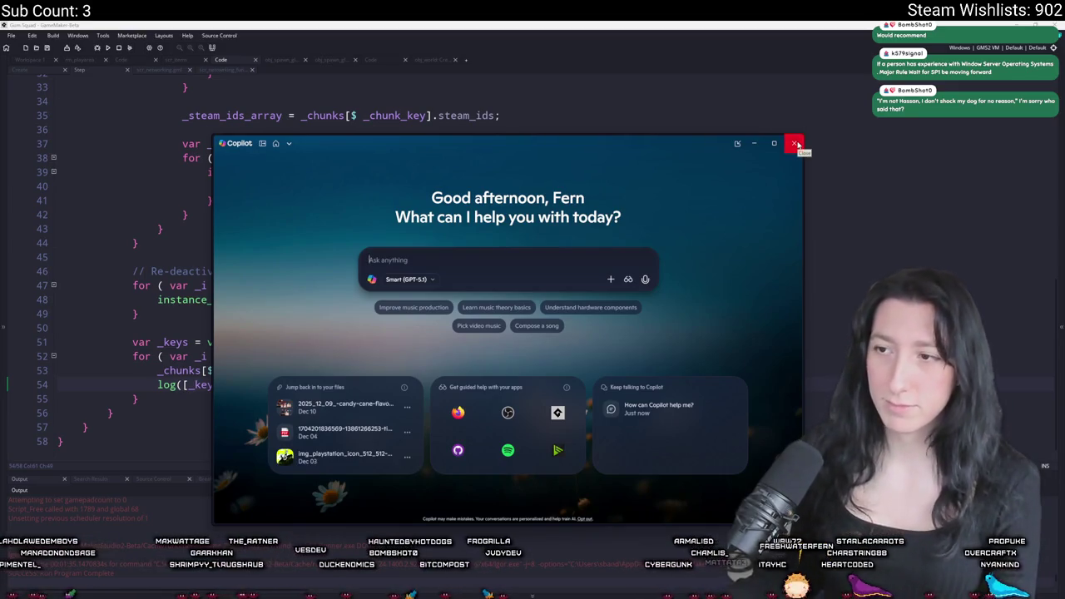
Close the Copilot window and launch Task Manager with Ctrl+Shift+Esc
{"action": "left_click", "coordinate": [796, 145]}
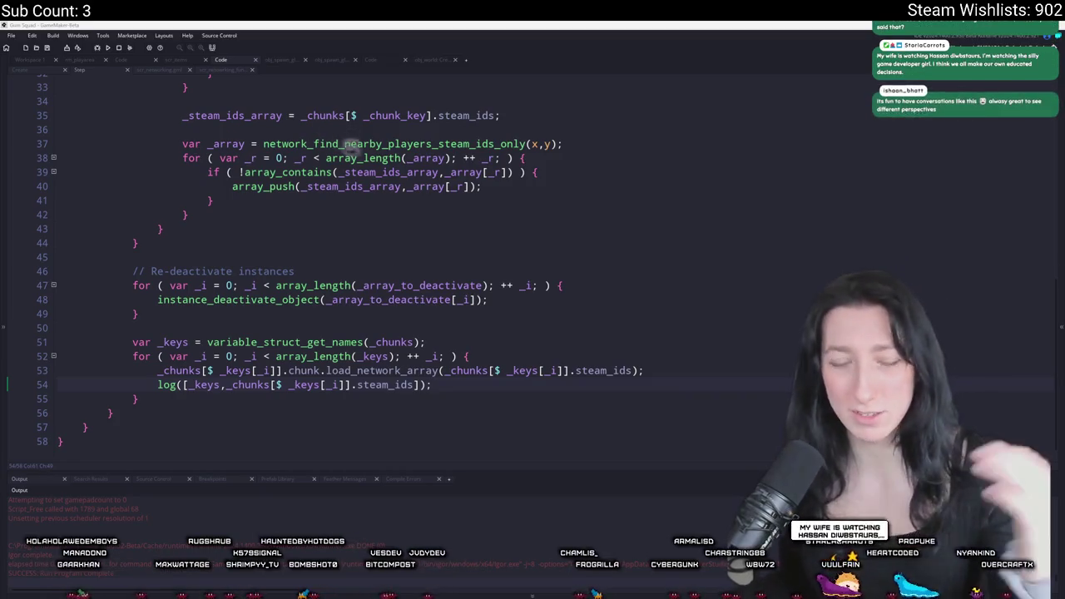
{"action": "left_click", "coordinate": [777, 375]}
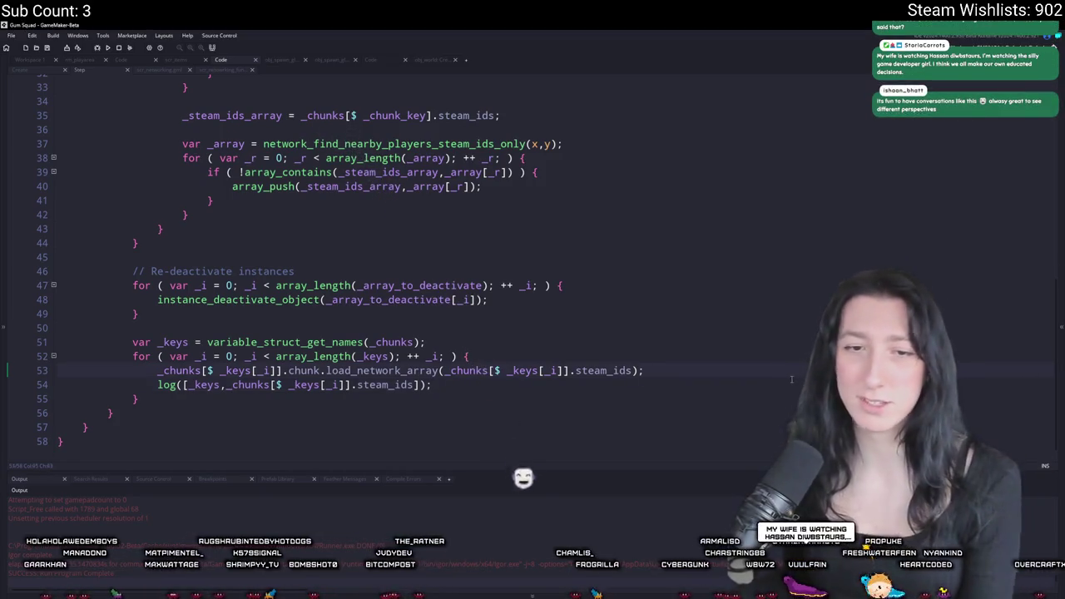
{"action": "key", "text": "ctrl+shift+Escape"}
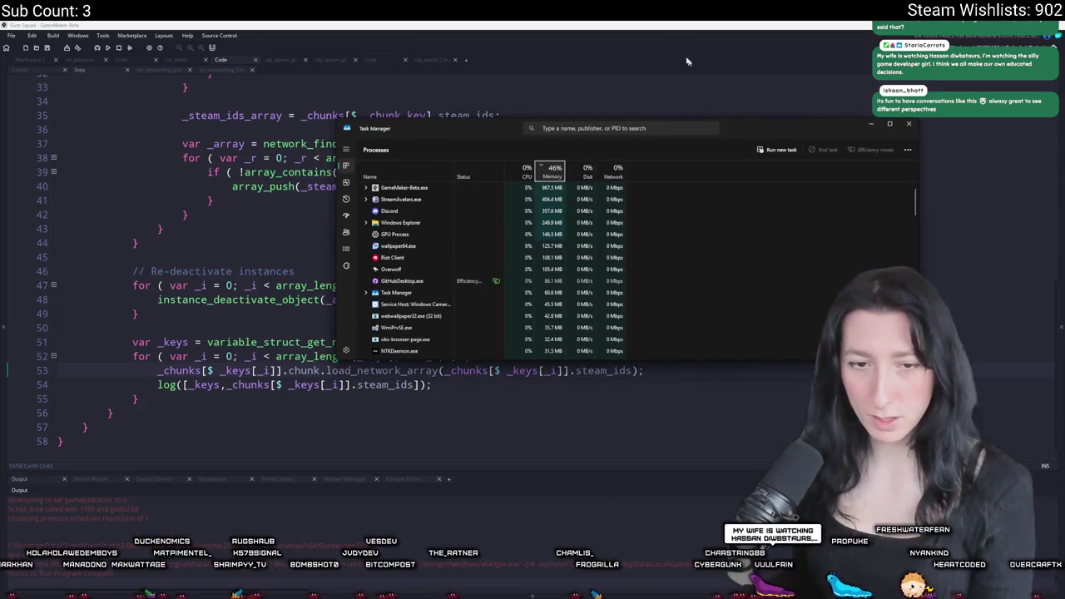
Disable Copilot under Startup apps, then close Task Manager
{"action": "left_click", "coordinate": [346, 182]}
{"action": "left_click_drag", "start_coordinate": [416, 129], "coordinate": [316, 89]}
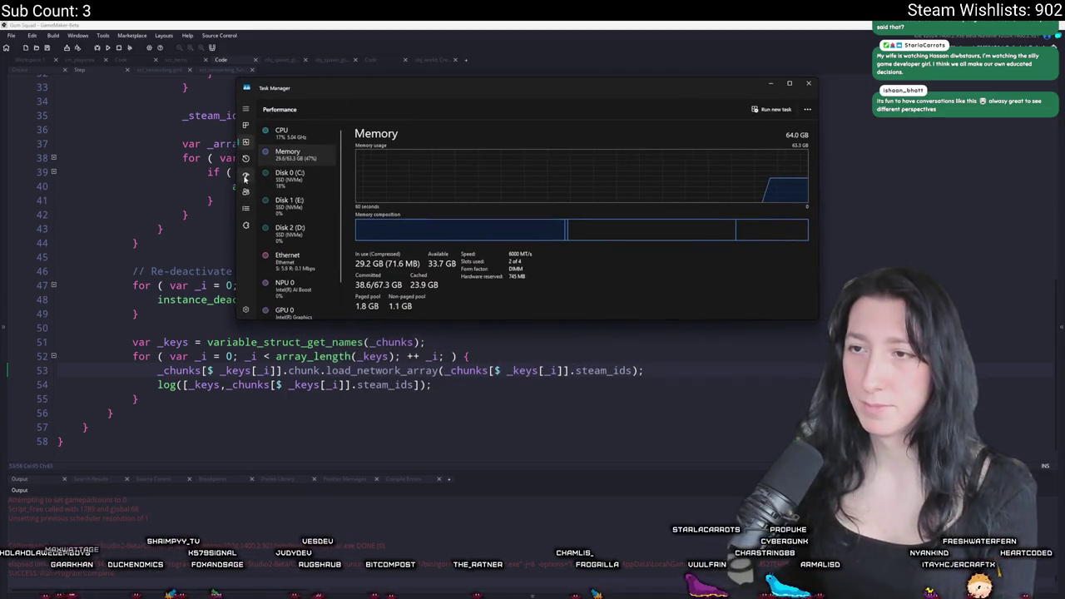
{"action": "left_click", "coordinate": [245, 178]}
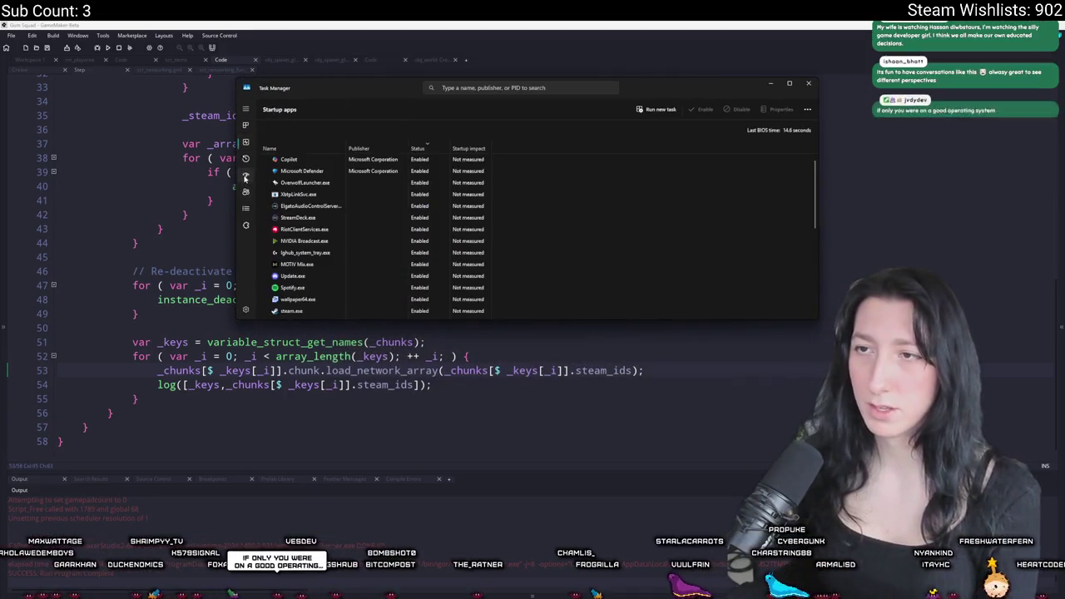
{"action": "right_click", "coordinate": [447, 161]}
{"action": "left_click", "coordinate": [457, 170]}
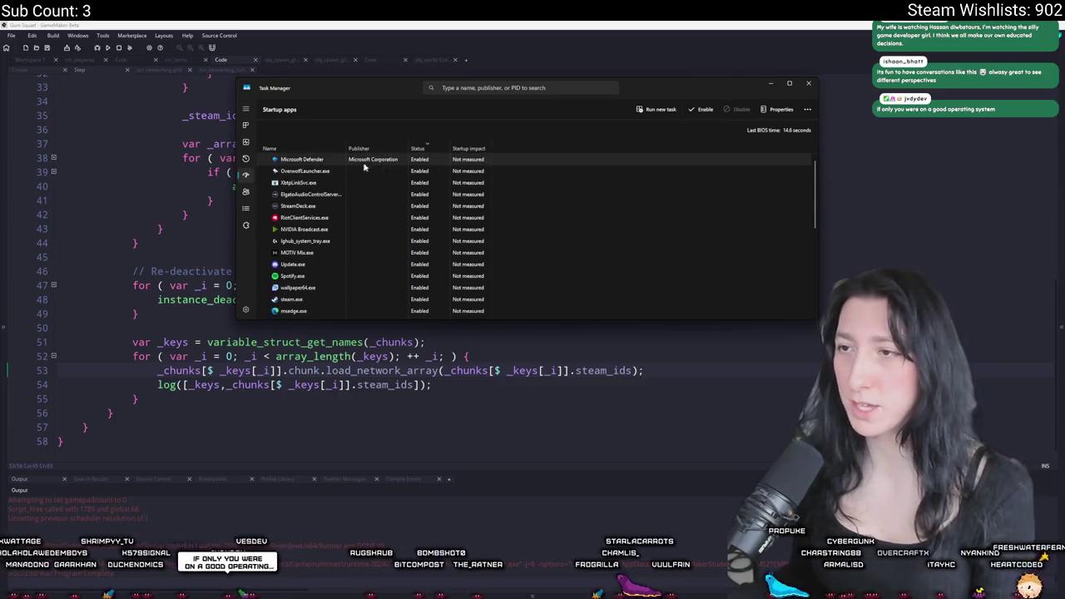
{"action": "left_click", "coordinate": [808, 84]}
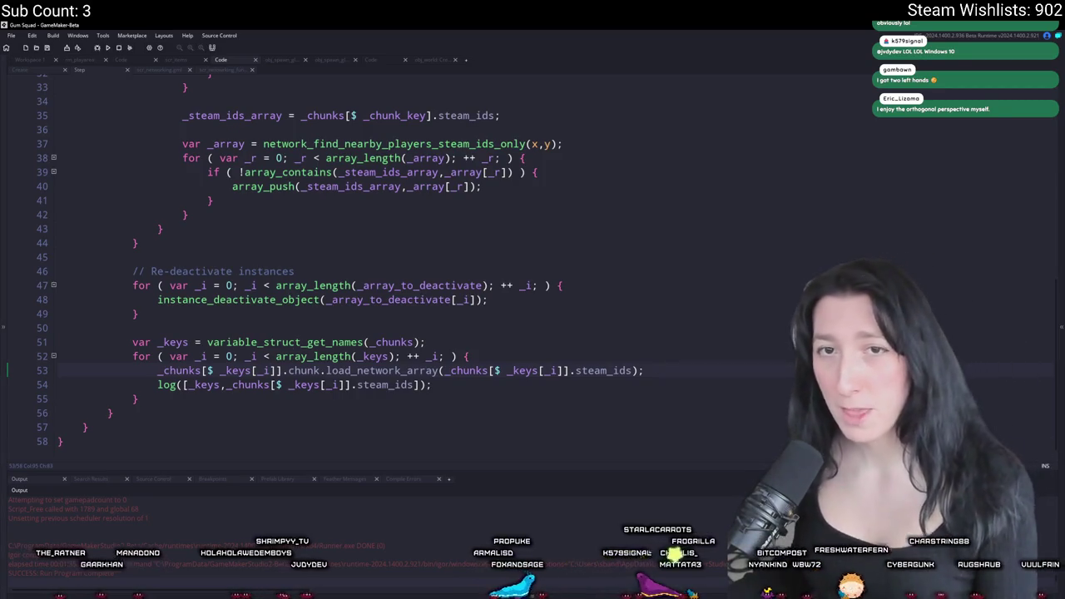
Select load_network_array on line 53 and start a search for it
{"action": "double_click", "coordinate": [359, 371]}
{"action": "key", "text": "ctrl+f"}
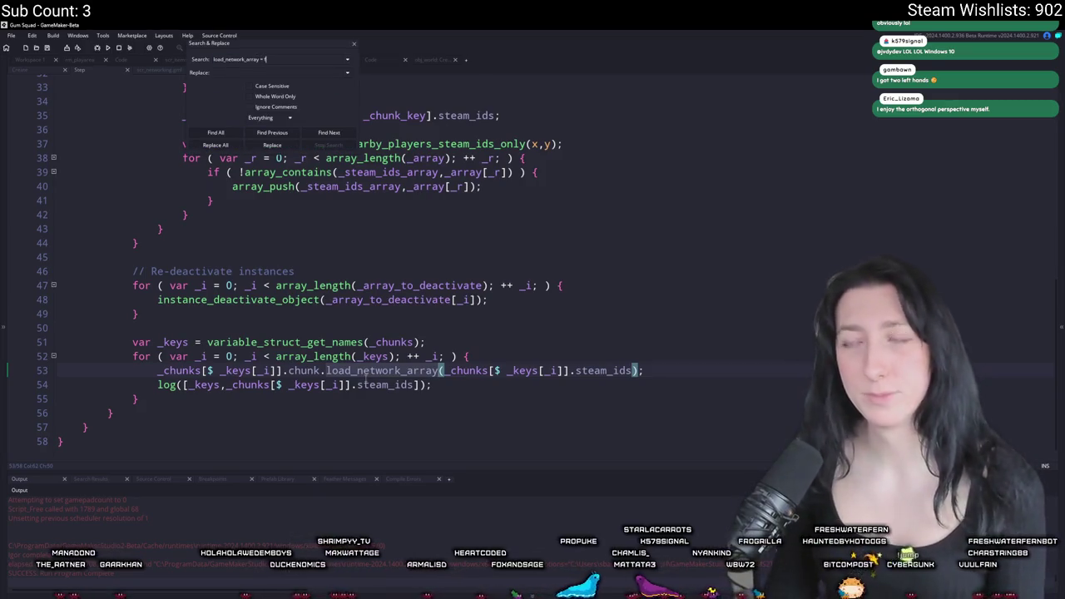
Jump to load_network_array's definition at scr_world_chunks line 112, check line 114, return to Step
{"action": "key", "text": "Return"}
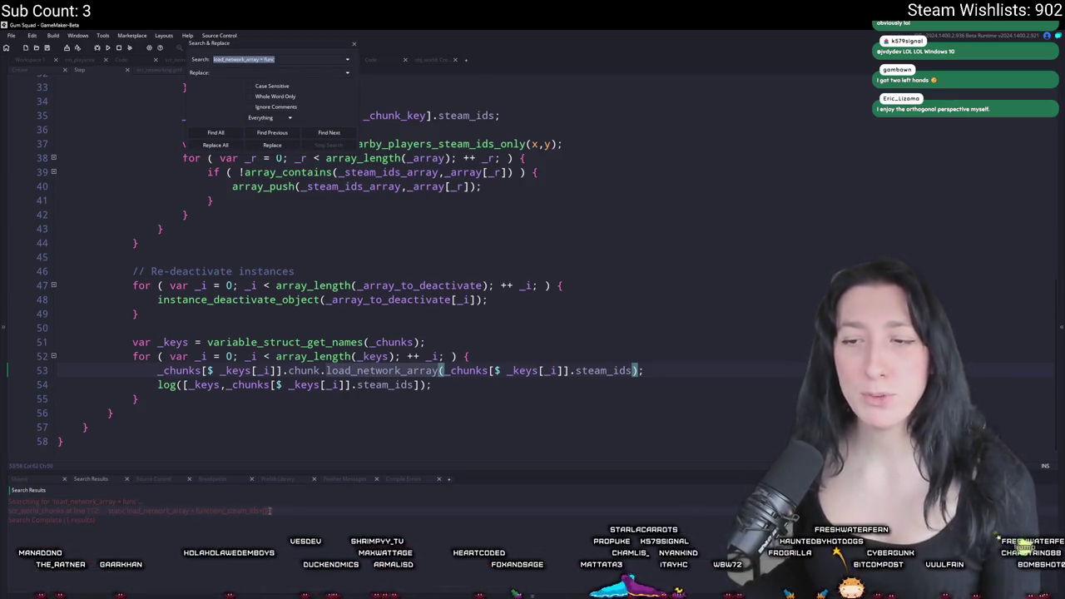
{"action": "double_click", "coordinate": [271, 510]}
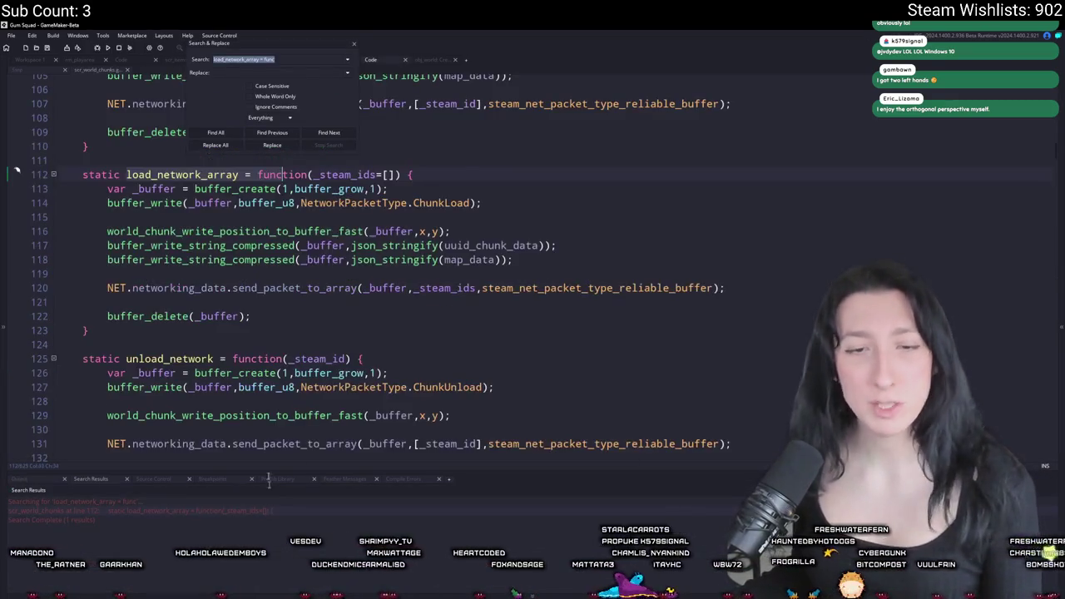
{"action": "left_click", "coordinate": [354, 45]}
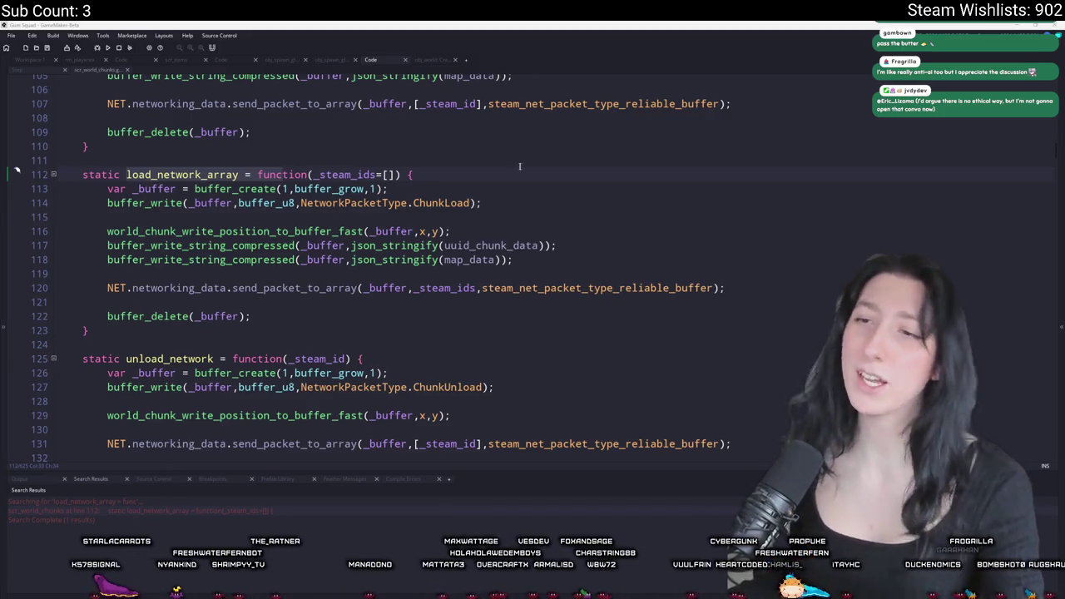
{"action": "left_click", "coordinate": [476, 202]}
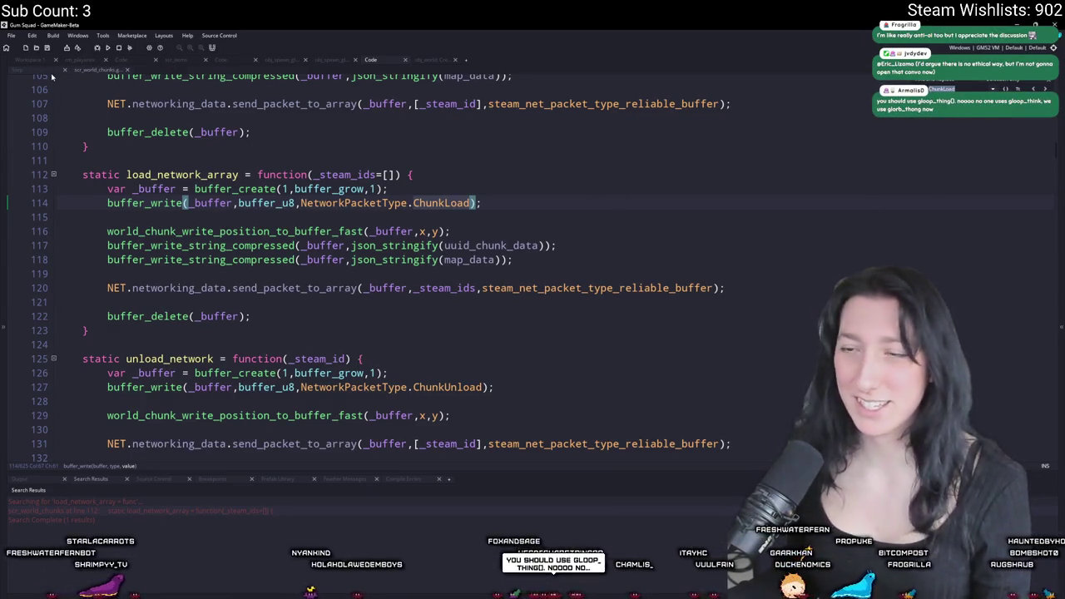
{"action": "left_click", "coordinate": [47, 71]}
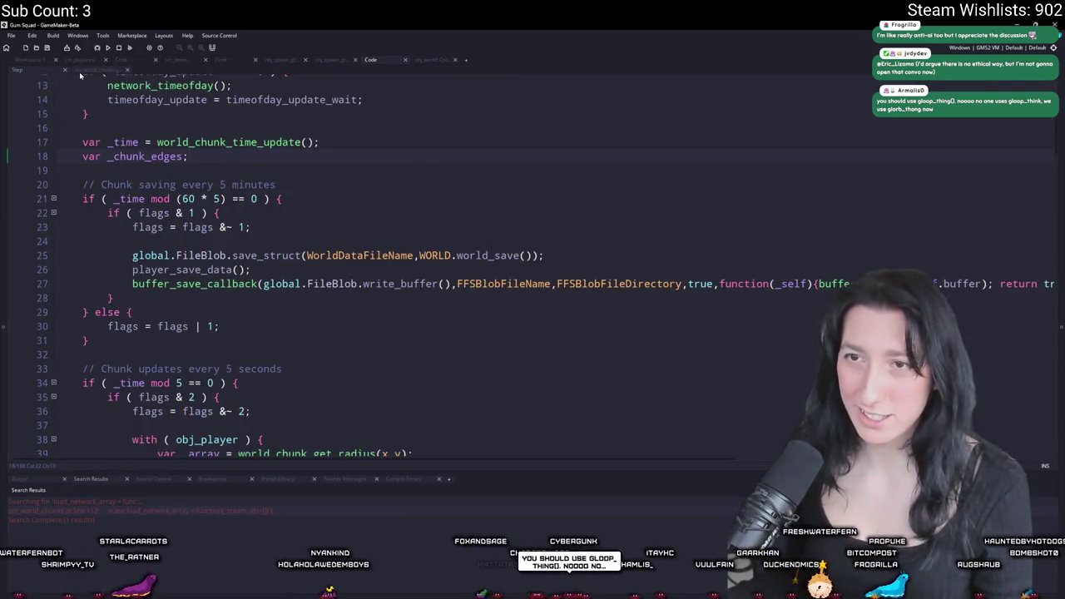
Select ChunkLoad on line 101 of scr_world_chunks and search the whole project for it
{"action": "left_click", "coordinate": [96, 69]}
{"action": "key", "text": "Up"}
{"action": "key", "text": "Up"}
{"action": "key", "text": "Up"}
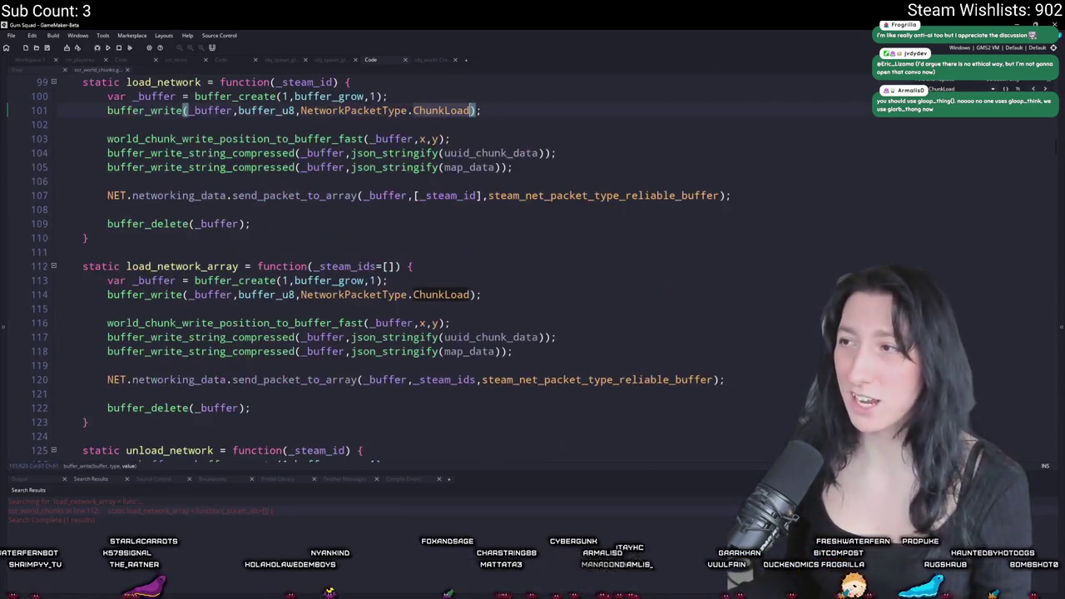
{"action": "scroll", "coordinate": [631, 100], "scroll_direction": "up", "scroll_amount": 1}
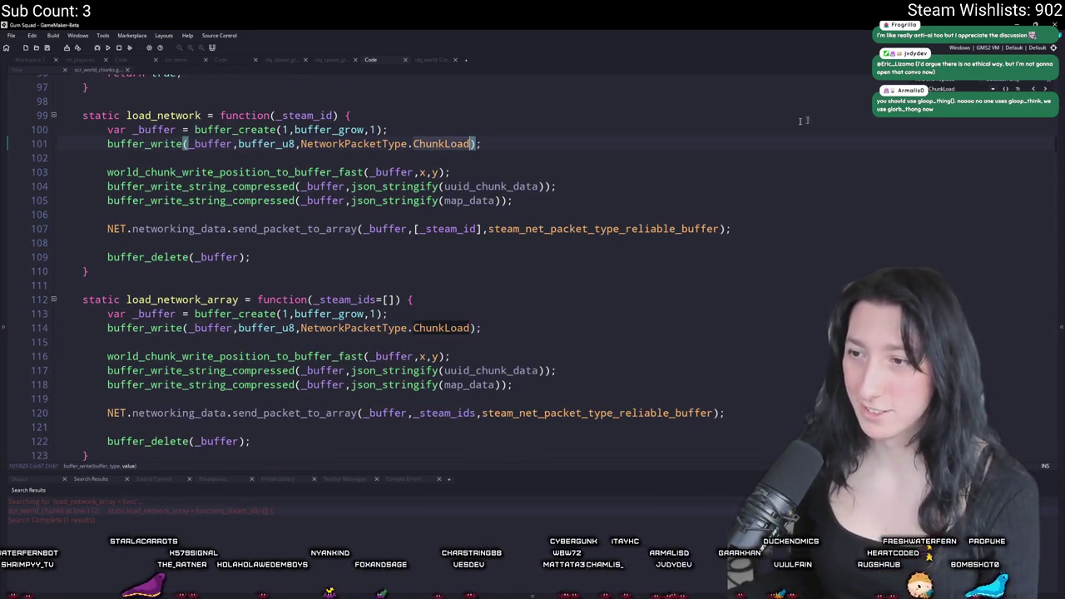
{"action": "double_click", "coordinate": [441, 143]}
{"action": "key", "text": "ctrl+shift+f"}
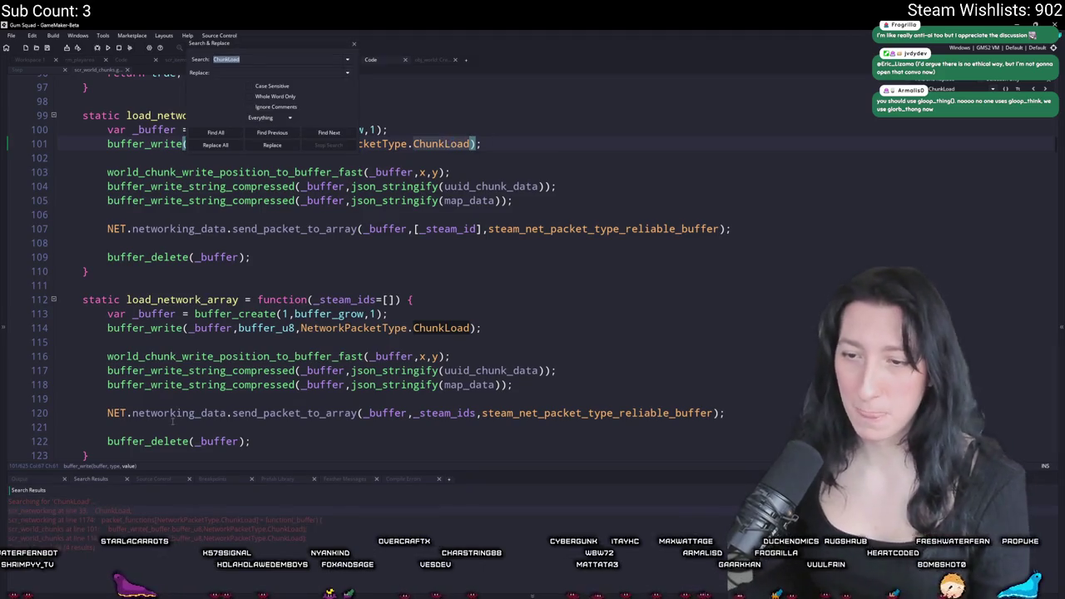
Open the ChunkLoad handler at scr_networking line 1174 and place the caret on line 1179
{"action": "double_click", "coordinate": [158, 517]}
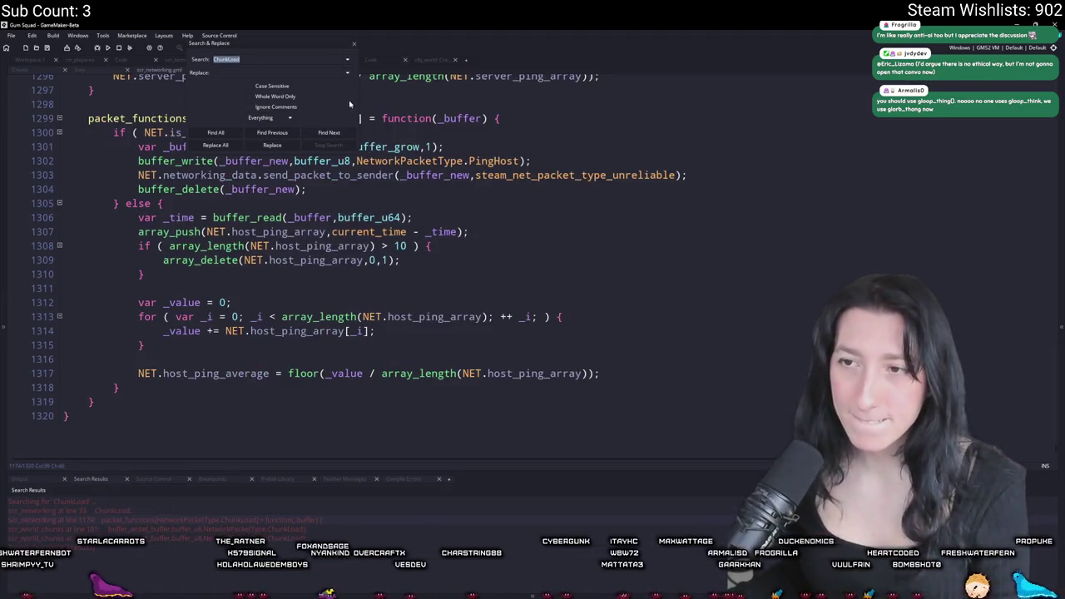
{"action": "left_click", "coordinate": [353, 44]}
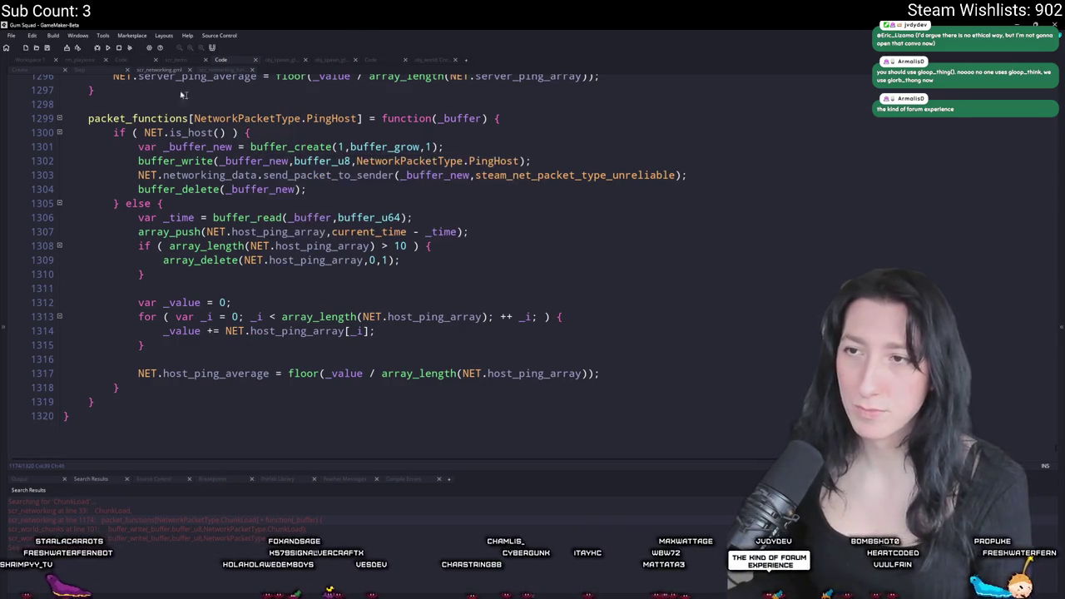
{"action": "double_click", "coordinate": [241, 518]}
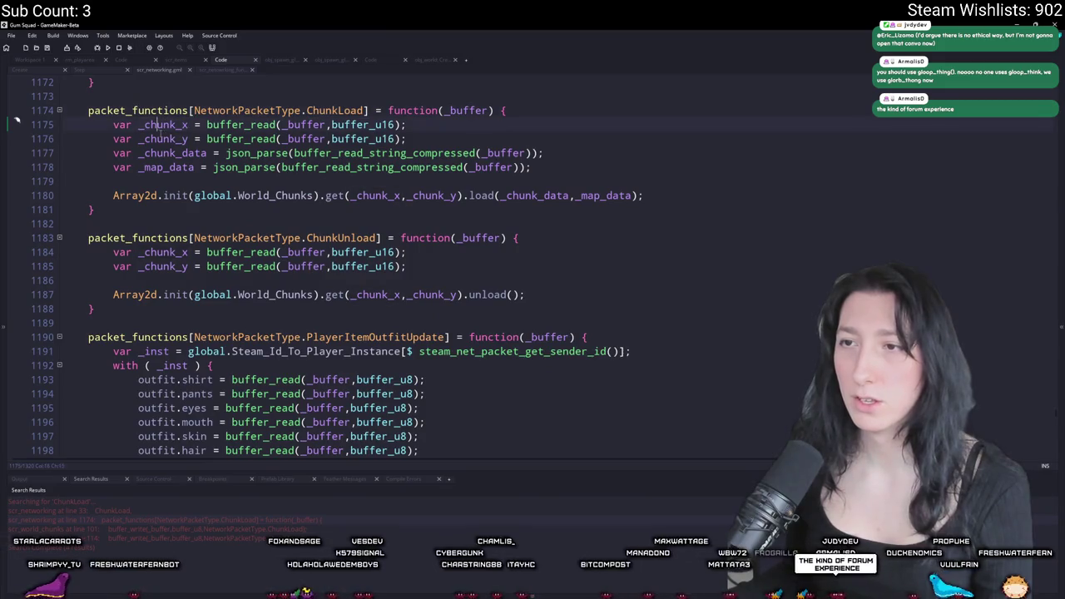
{"action": "double_click", "coordinate": [163, 139]}
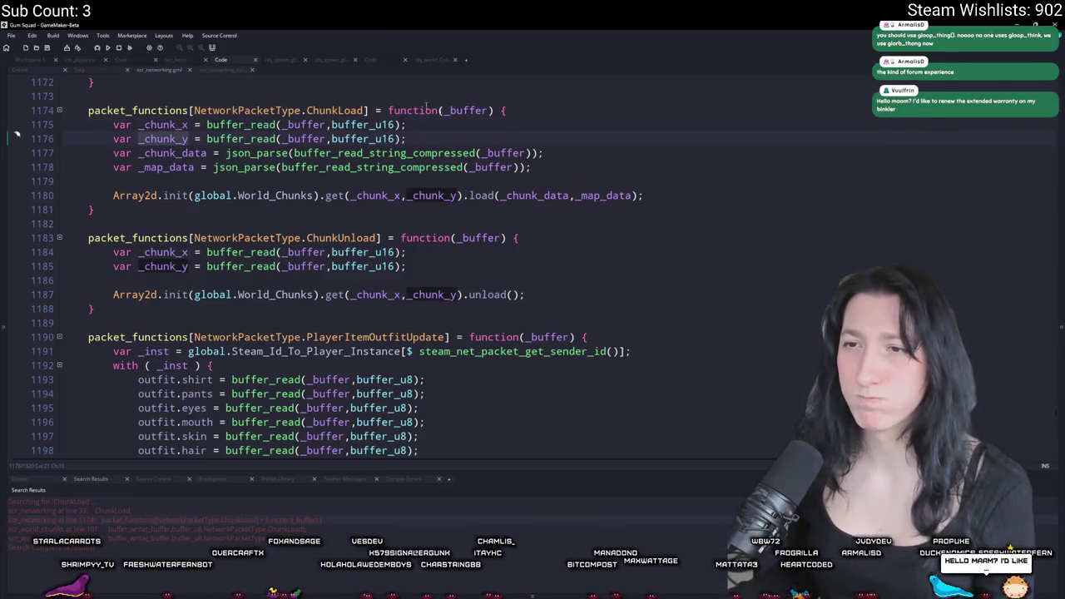
{"action": "left_click", "coordinate": [554, 165]}
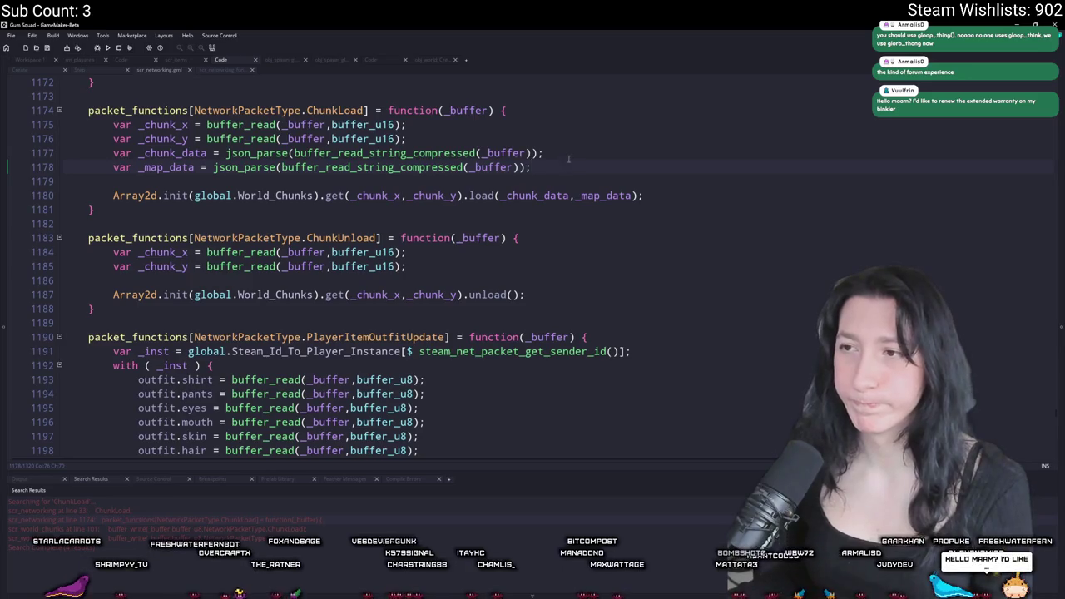
{"action": "left_click", "coordinate": [101, 70]}
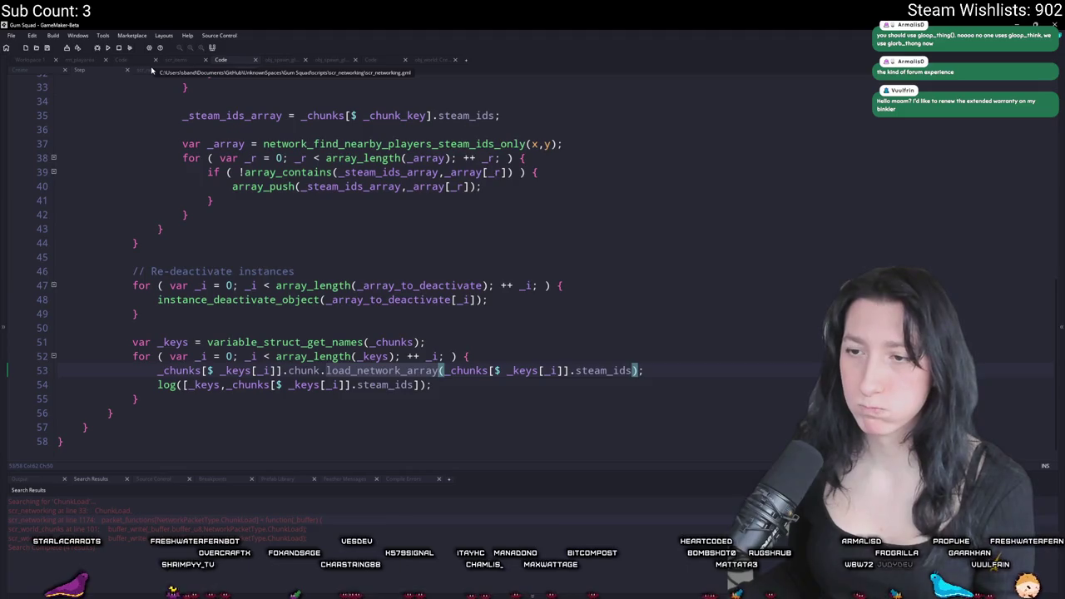
{"action": "left_click", "coordinate": [118, 72]}
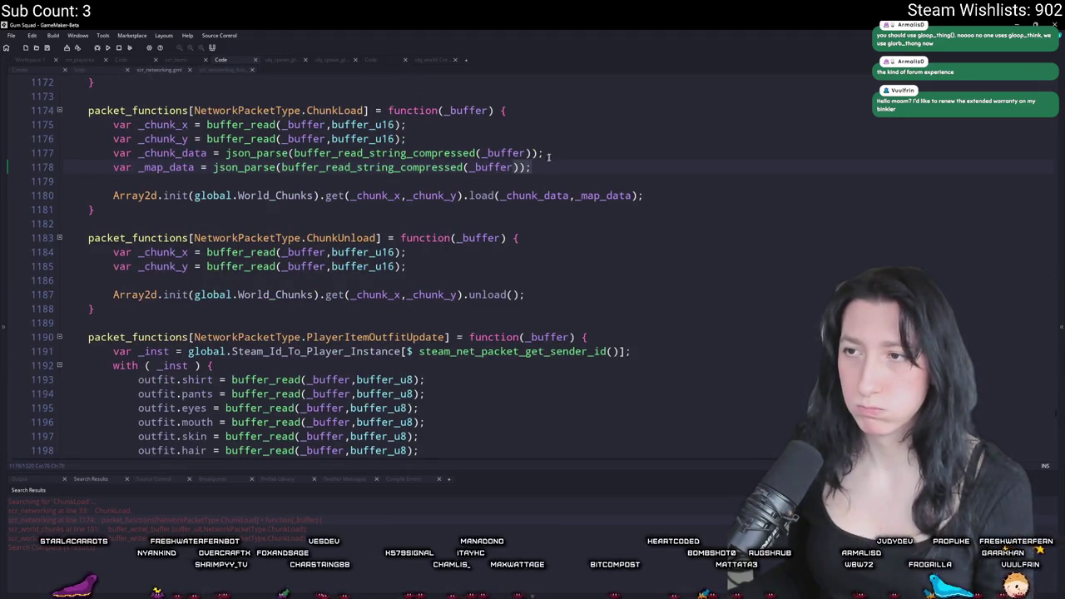
{"action": "left_click", "coordinate": [674, 182]}
Insert log(_chunk_data); above Array2d.init in the handler and run the game with F5
{"action": "key", "text": "Return"}
{"action": "type", "text": "show_messag"}
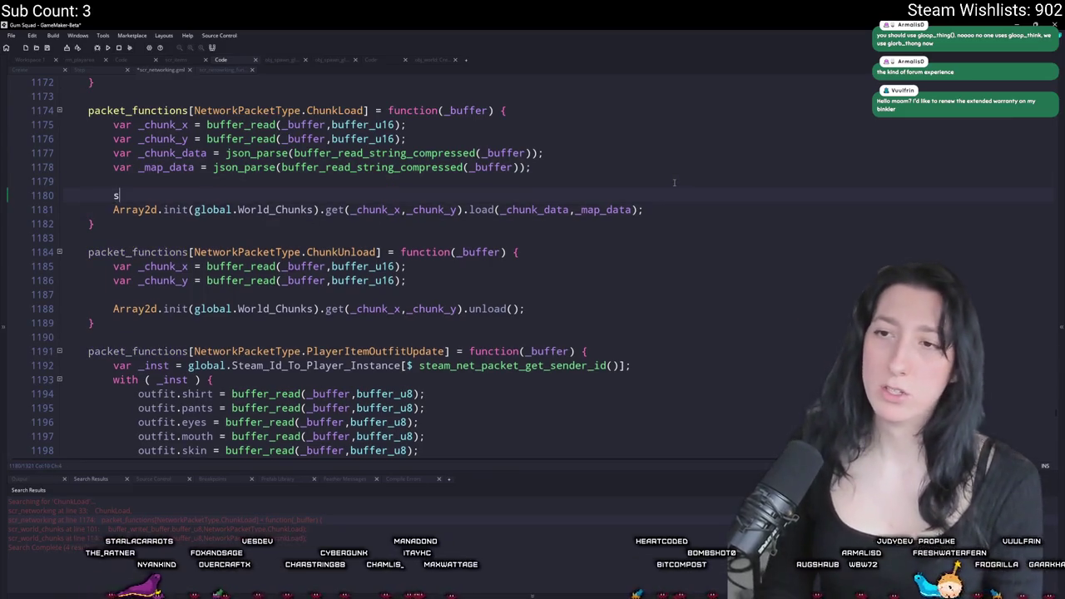
{"action": "key", "text": "BackSpace"}
{"action": "key", "text": "BackSpace"}
{"action": "key", "text": "BackSpace"}
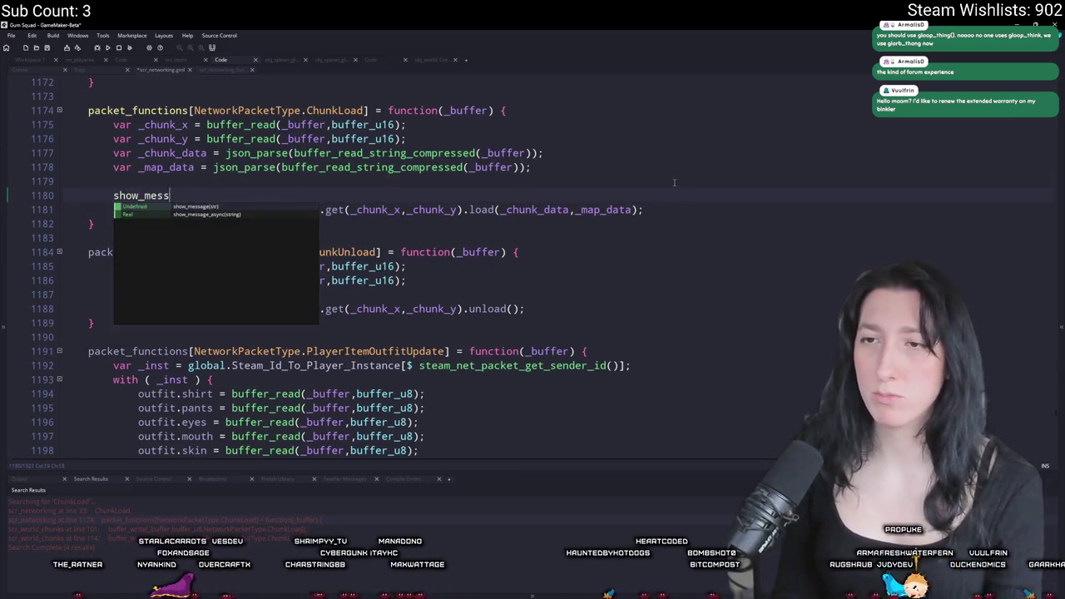
{"action": "type", "text": "log(_chunk_data);"}
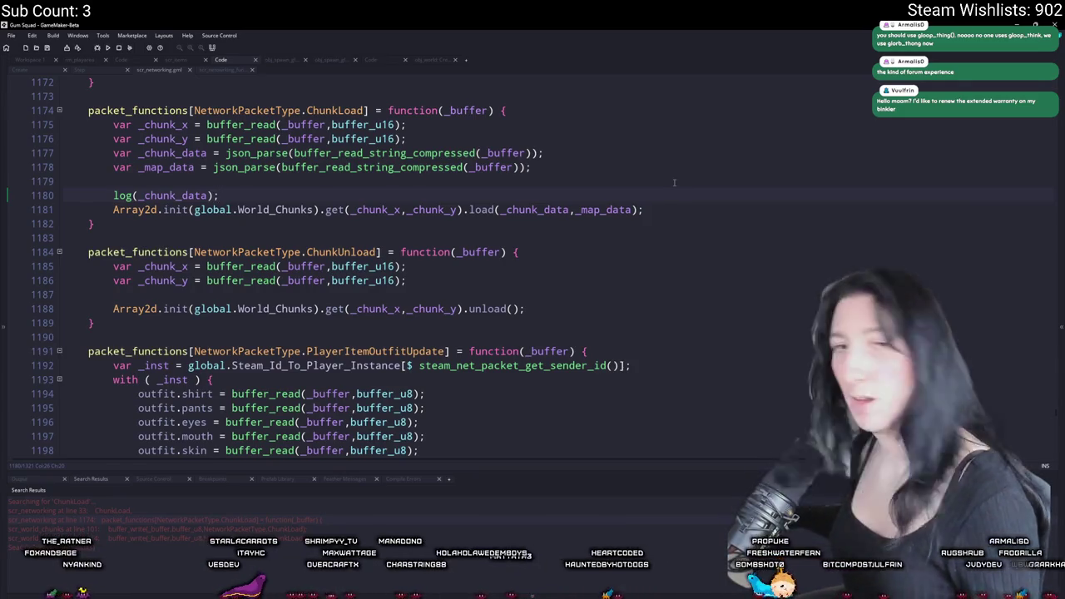
{"action": "left_click", "coordinate": [674, 183]}
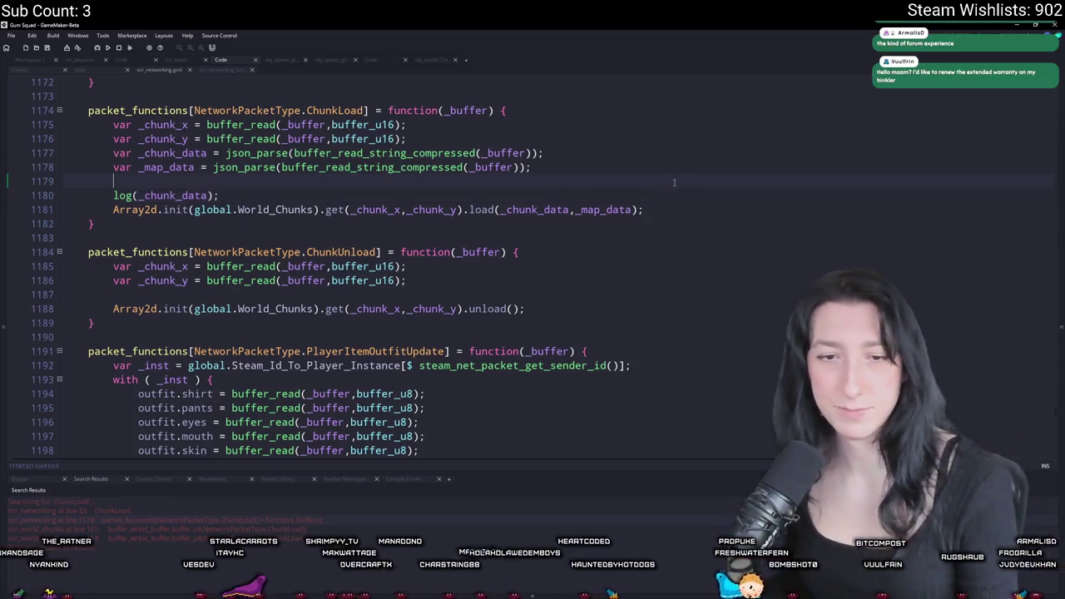
{"action": "key", "text": "F5"}
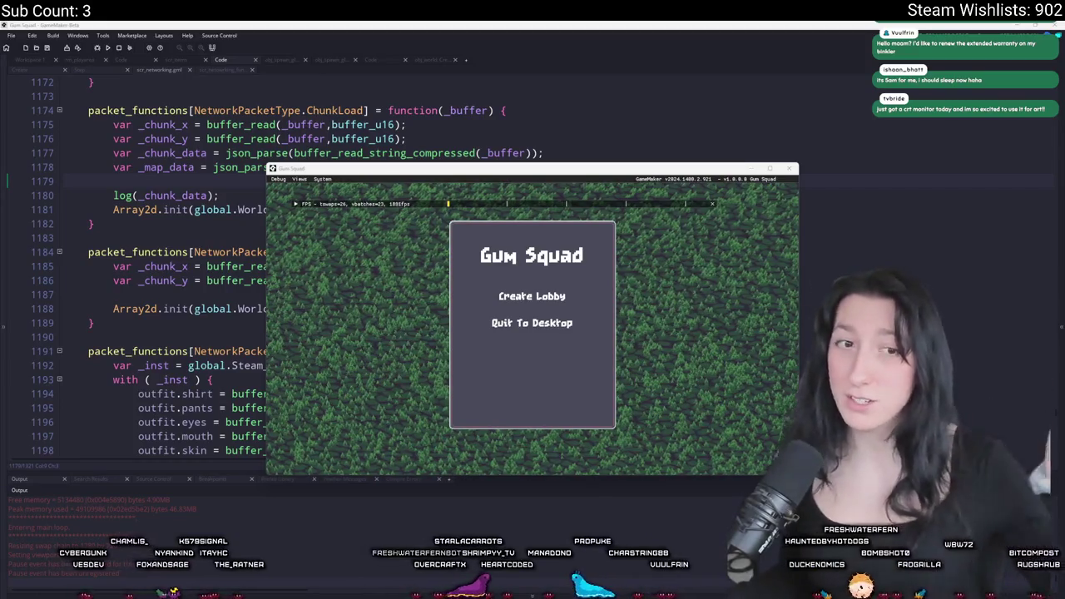
Focus the game window, go fullscreen with F11, and show the Steam overlay with Shift+Tab
{"action": "left_click", "coordinate": [184, 209]}
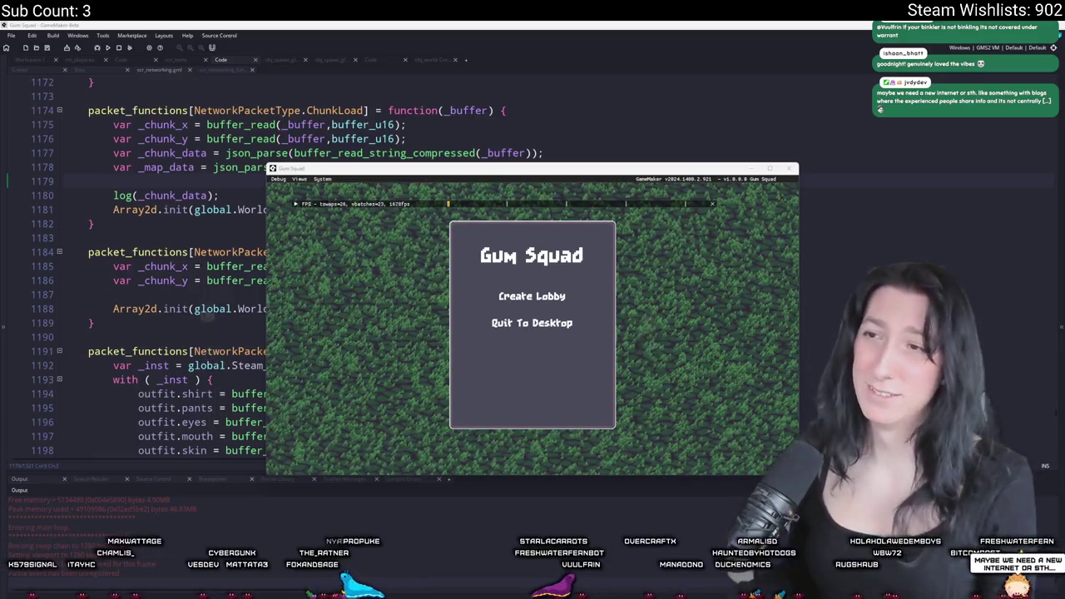
{"action": "left_click", "coordinate": [349, 169]}
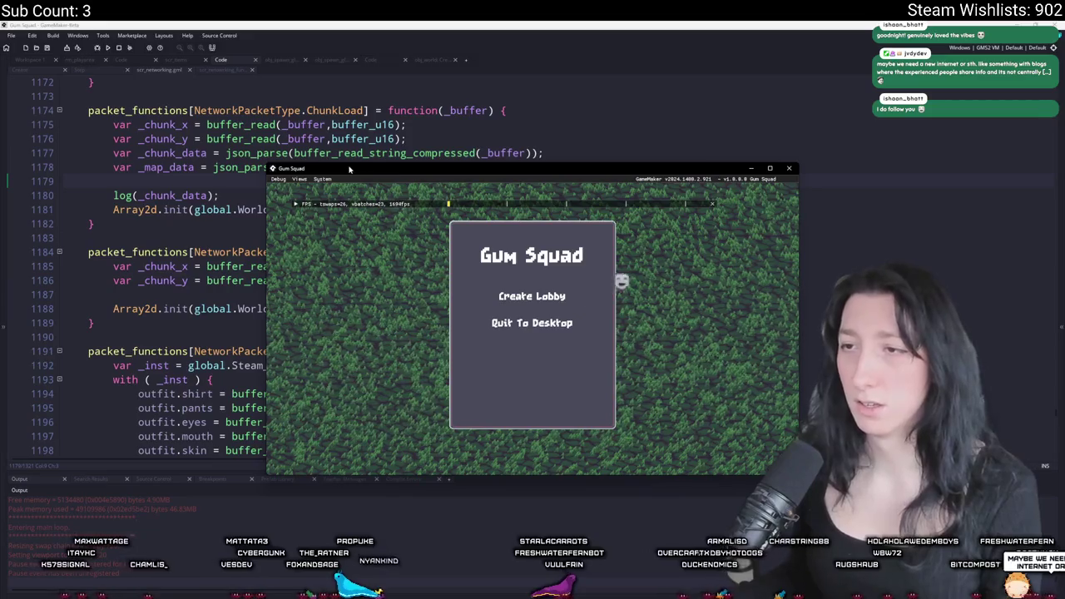
{"action": "key", "text": "F11"}
{"action": "key", "text": "shift+Tab"}
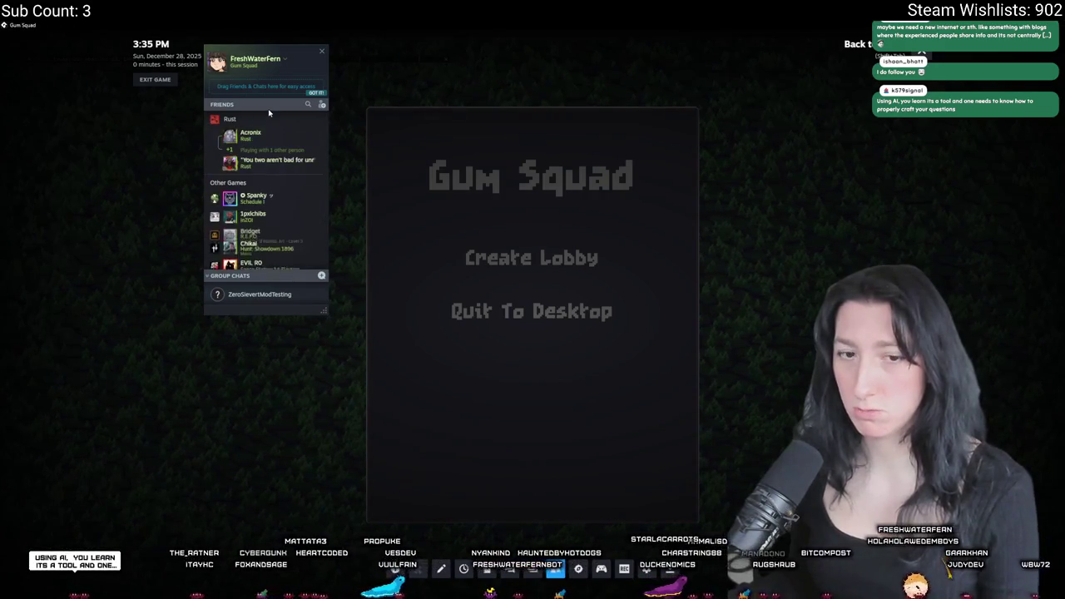
Find the friend in the Steam friends list, start a multiplayer session with them, and restore the game window
{"action": "left_click", "coordinate": [308, 104]}
{"action": "type", "text": "fer"}
{"action": "right_click", "coordinate": [260, 136]}
{"action": "left_click", "coordinate": [283, 215]}
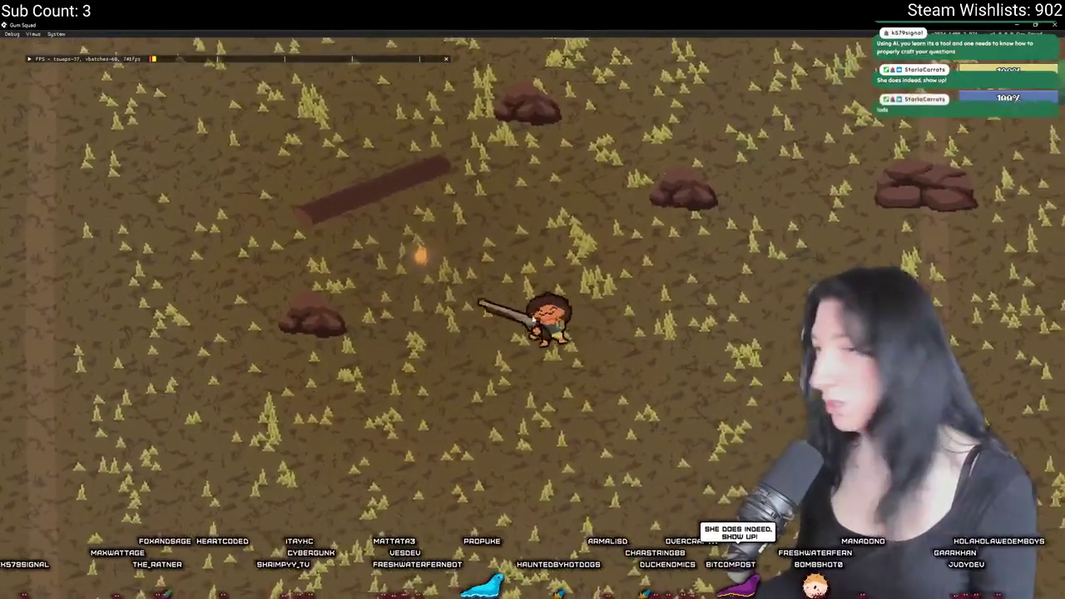
{"action": "left_click_drag", "start_coordinate": [630, 24], "coordinate": [636, 60]}
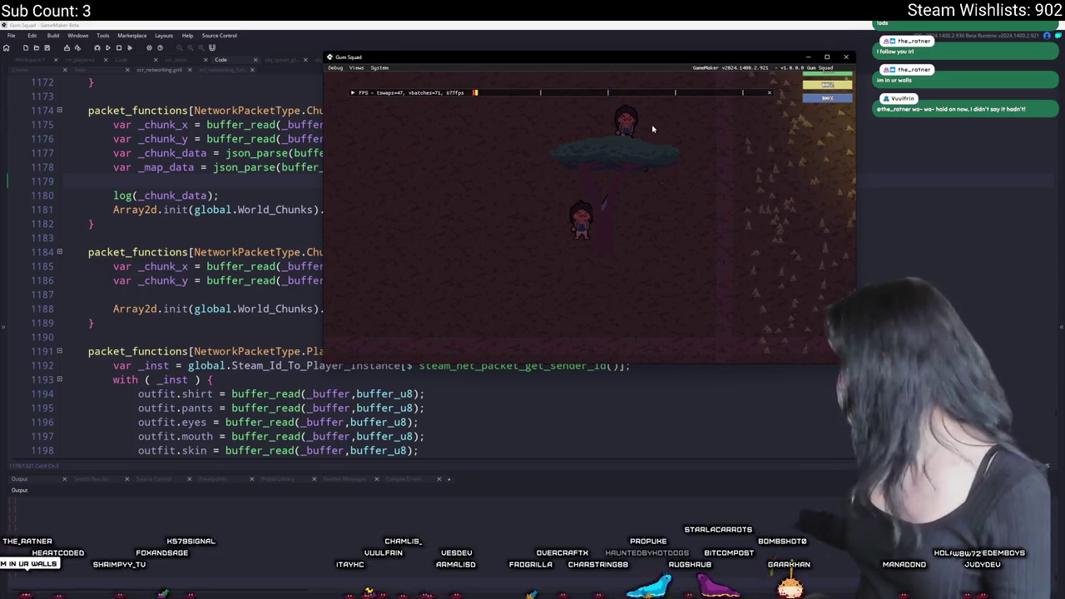
{"action": "key", "text": "Escape"}
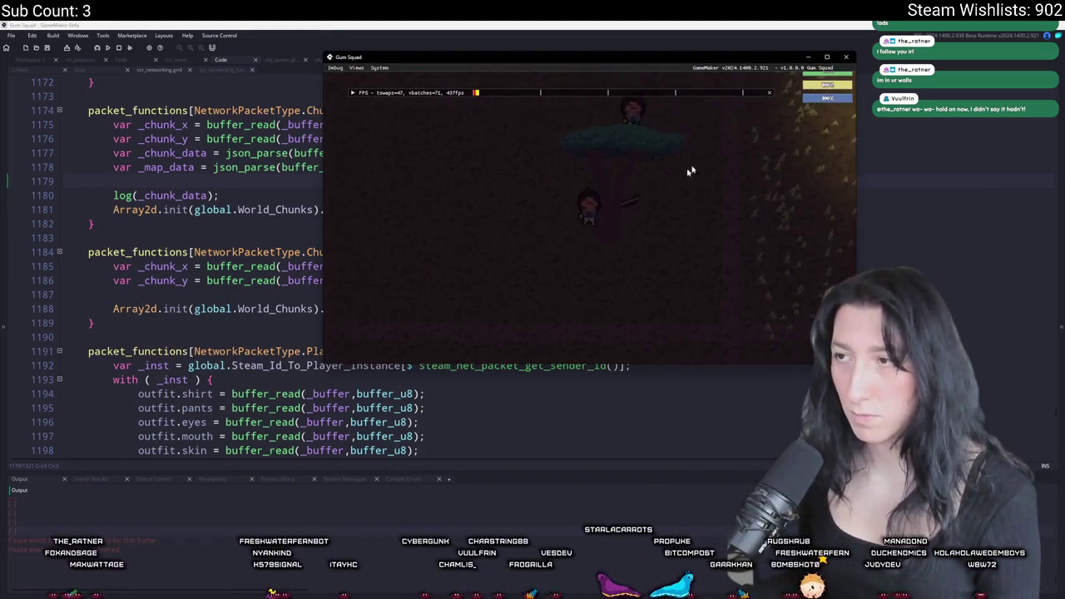
{"action": "key", "text": "Escape"}
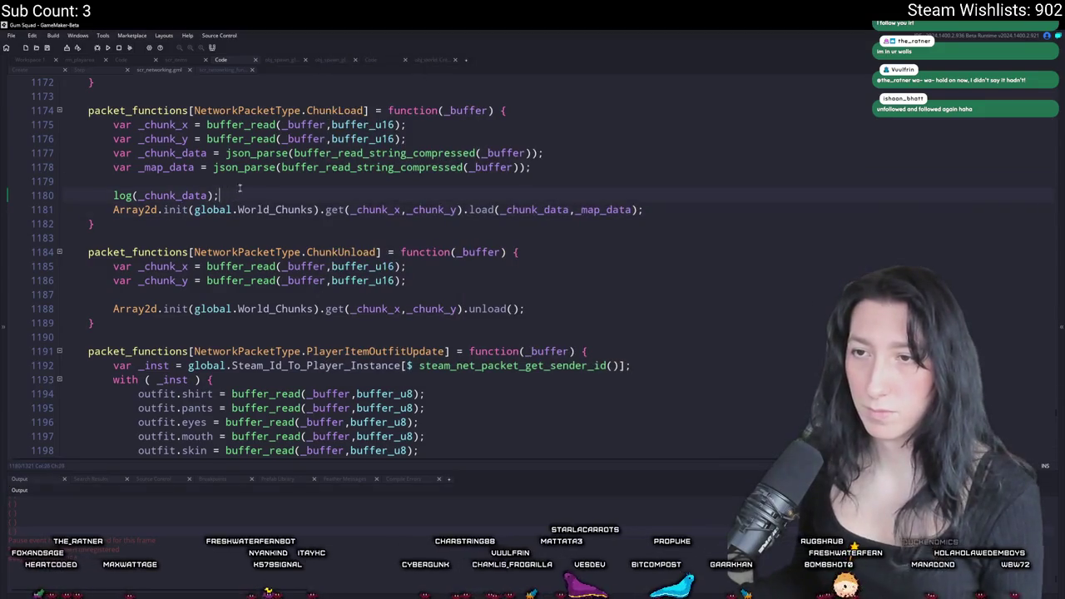
Change line 1180 to log([_chunk_x,_chunk_y,_chunk_data]); and run the game with F5
{"action": "key", "text": "Home"}
{"action": "key", "text": "Return"}
{"action": "key", "text": "Up"}
{"action": "type", "text": "chunk"}
{"action": "key", "text": "BackSpace"}
{"action": "key", "text": "BackSpace"}
{"action": "key", "text": "BackSpace"}
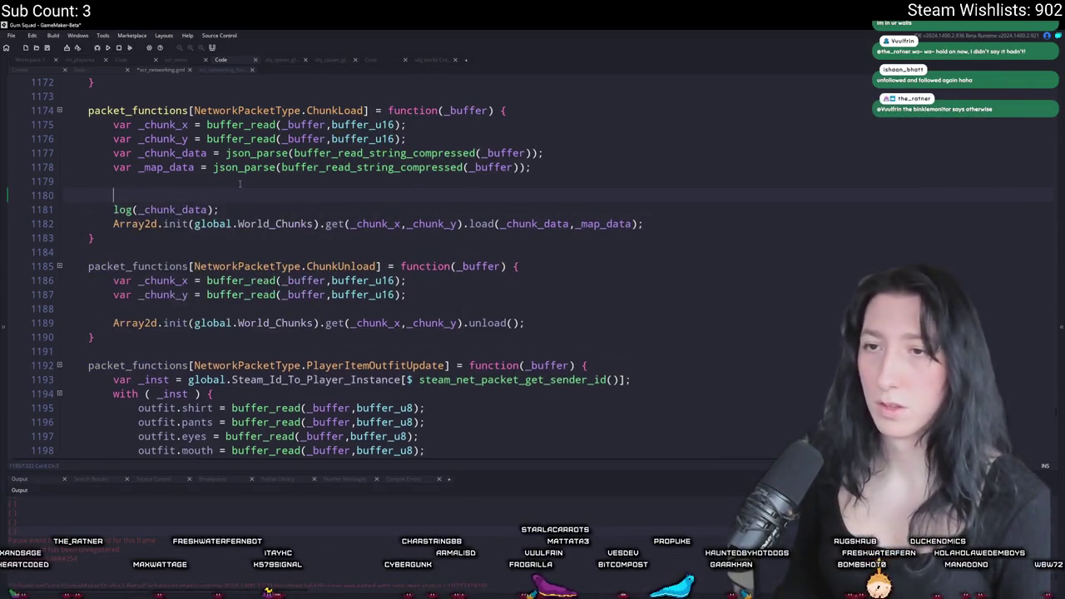
{"action": "key", "text": "Delete"}
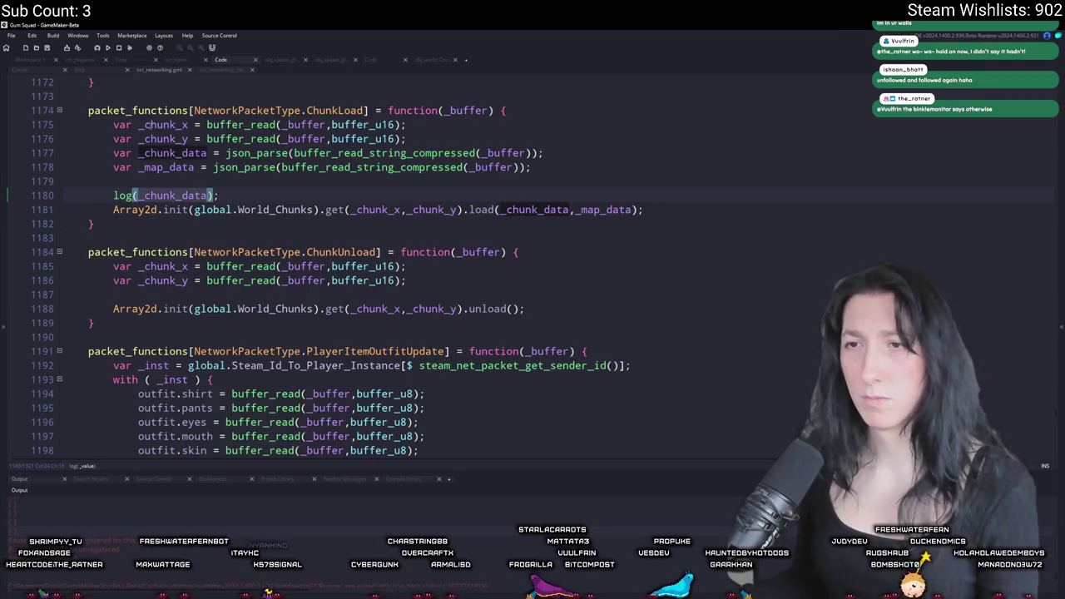
{"action": "left_click", "coordinate": [138, 195]}
{"action": "type", "text": "["}
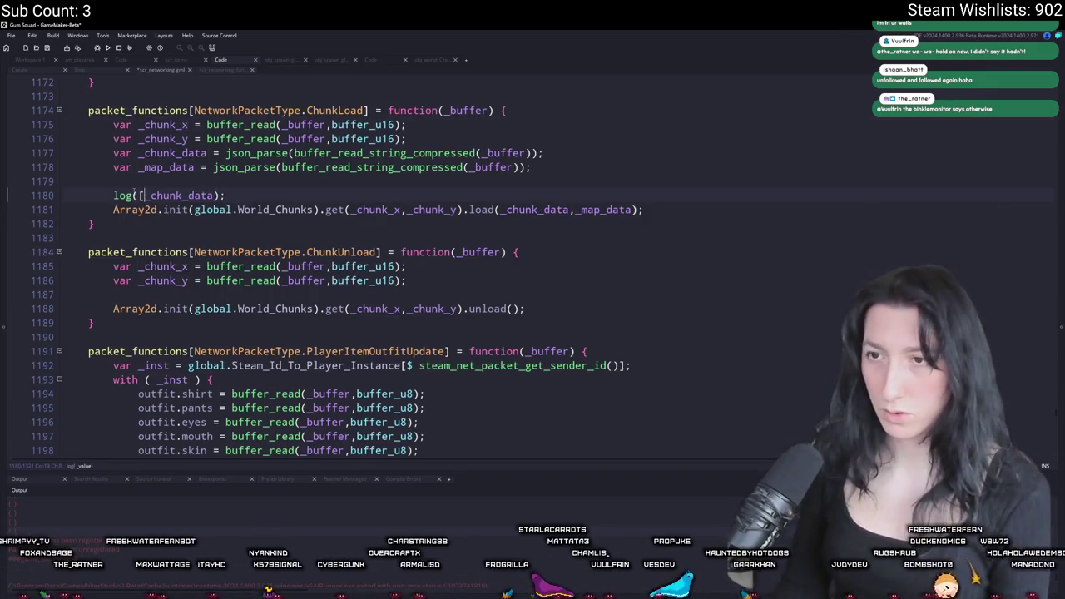
{"action": "type", "text": "_chunk_x,_chunk_y"}
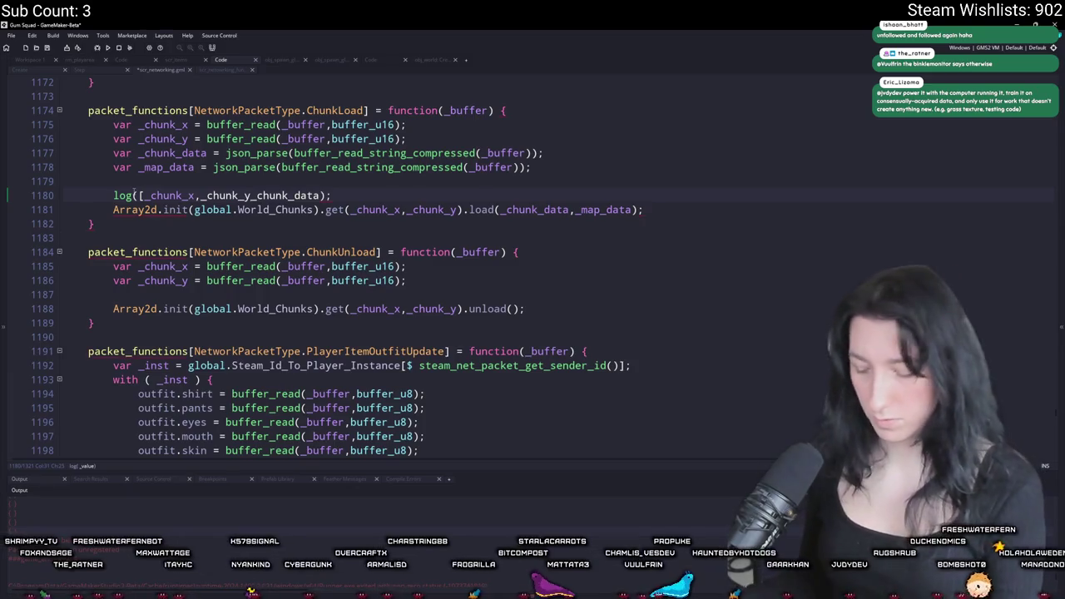
{"action": "type", "text": ","}
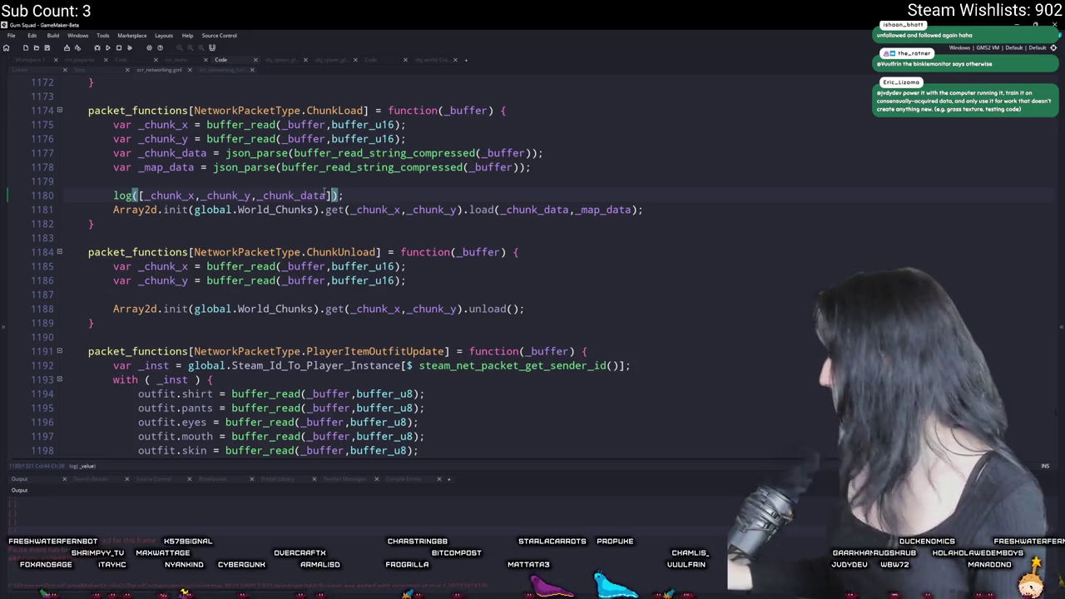
{"action": "key", "text": "F5"}
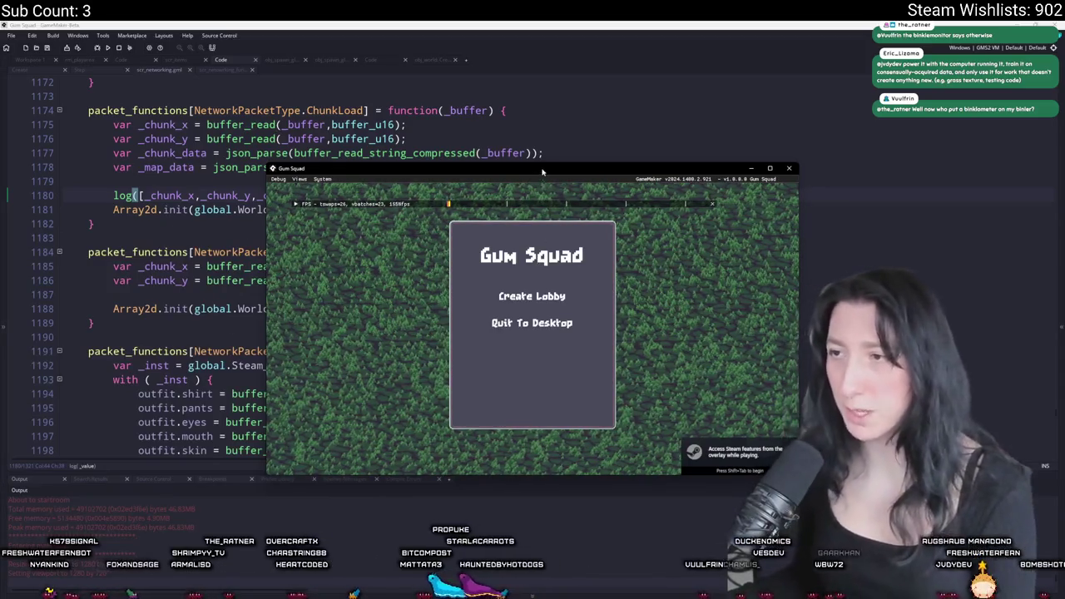
Maximize the game and join the friend's session from the Steam overlay friends list
{"action": "double_click", "coordinate": [447, 168]}
{"action": "key", "text": "shift+Tab"}
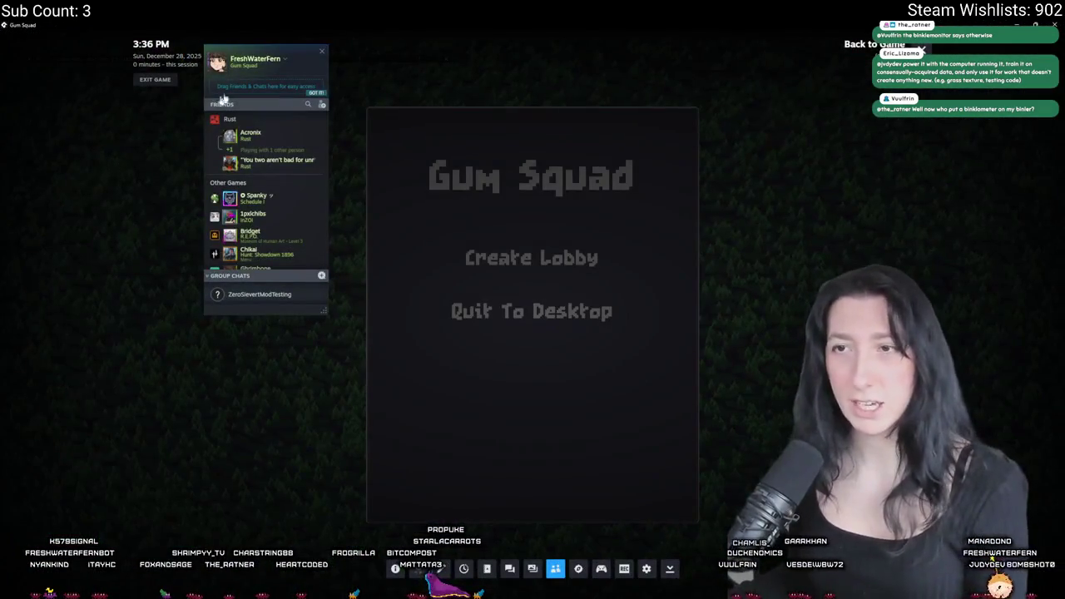
{"action": "left_click", "coordinate": [244, 105]}
{"action": "type", "text": "salt"}
{"action": "right_click", "coordinate": [247, 125]}
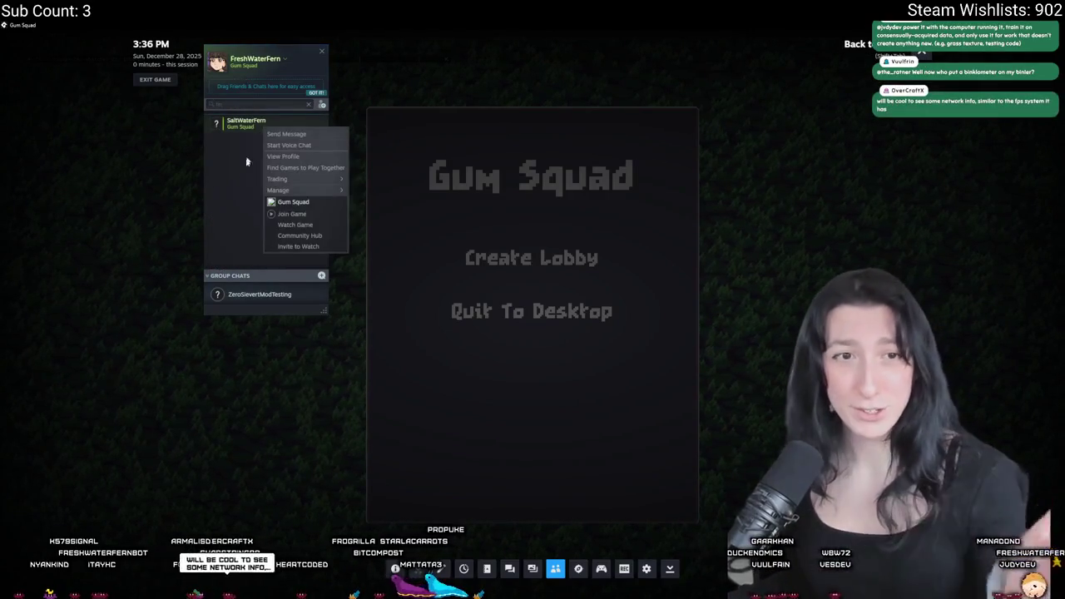
{"action": "left_click", "coordinate": [291, 214]}
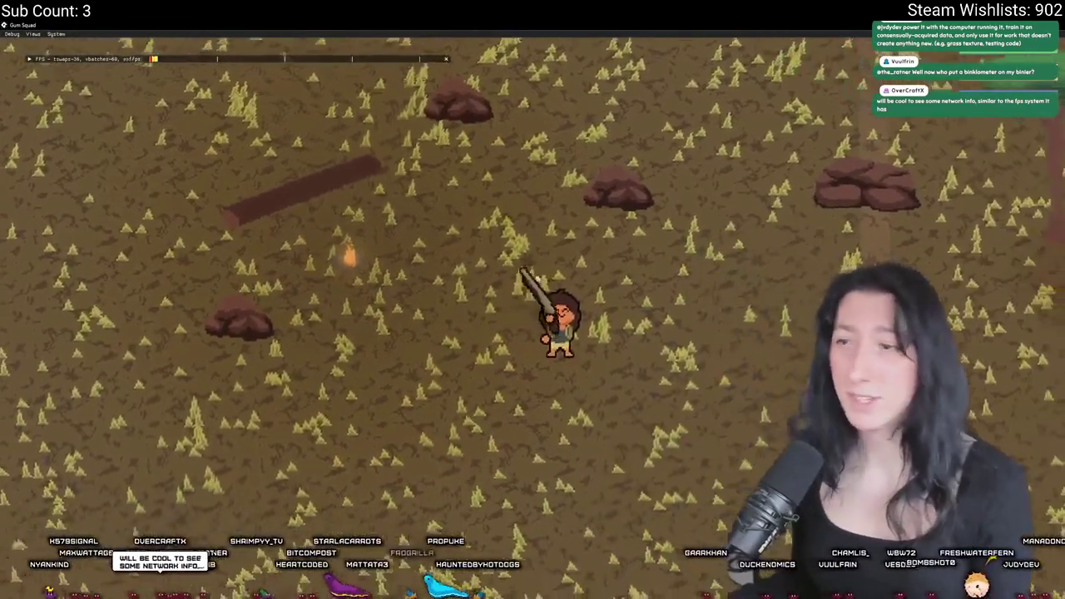
Restore the game to a smaller window and walk the character around the world
{"action": "key", "text": "a"}
{"action": "key", "text": "a"}
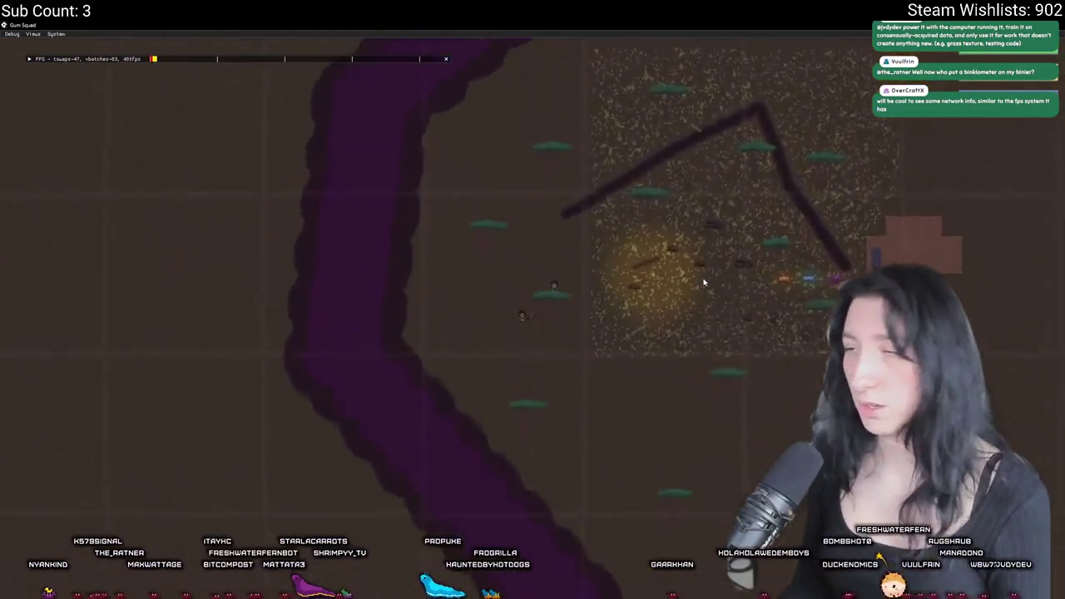
{"action": "left_click_drag", "start_coordinate": [590, 25], "coordinate": [671, 88]}
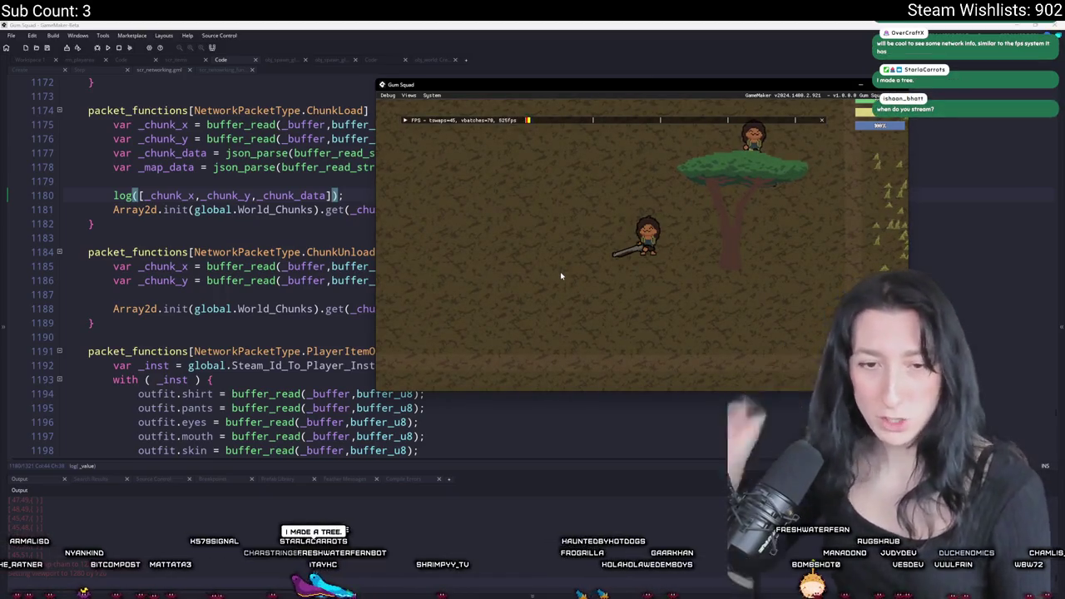
{"action": "key", "text": "d"}
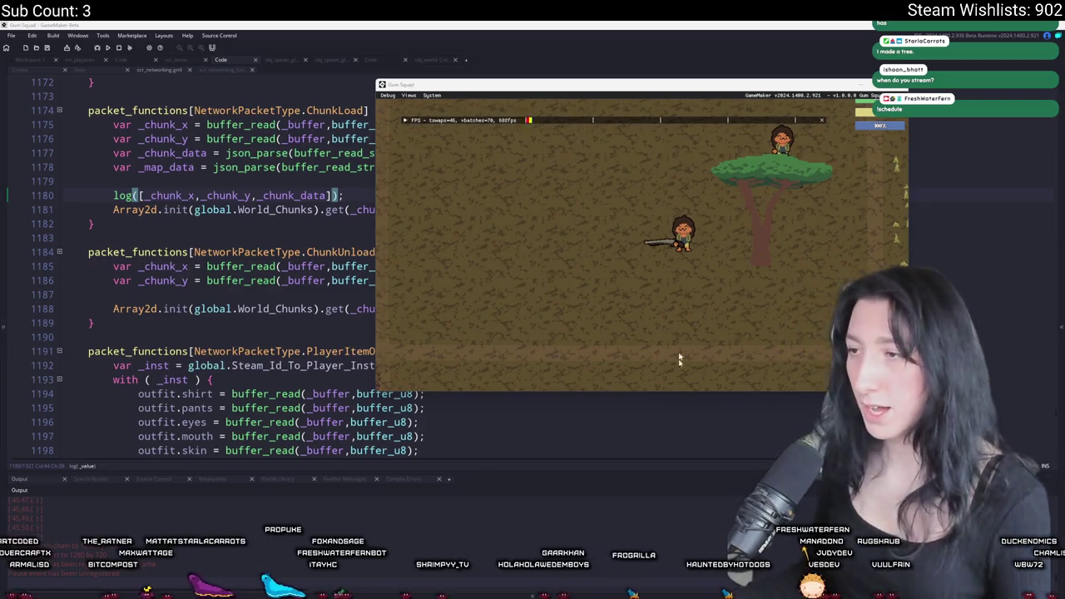
{"action": "left_click", "coordinate": [723, 287]}
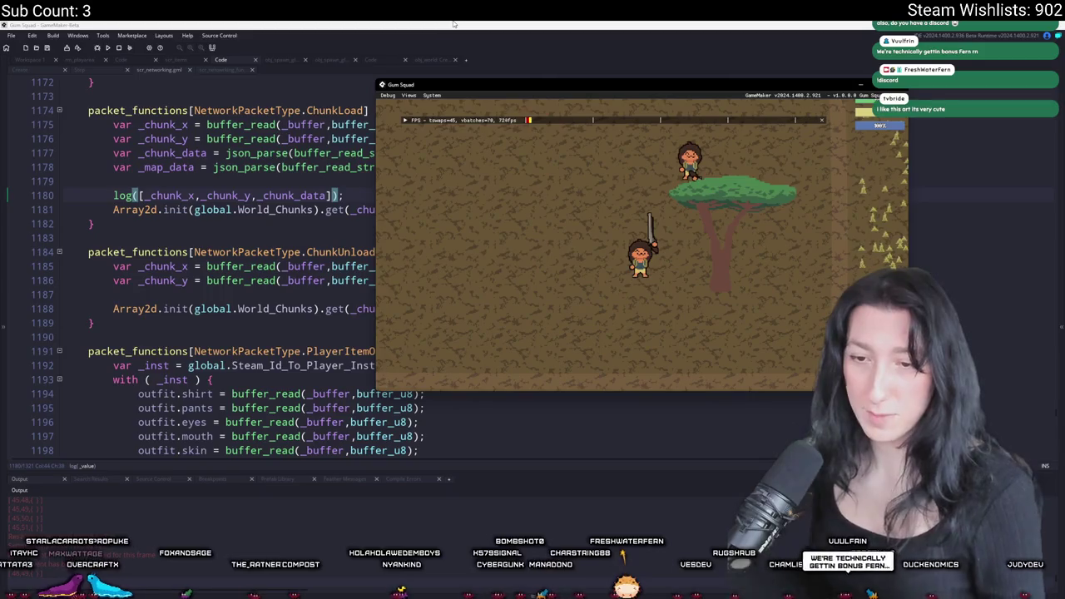
Close the running game and open the rm_playarea room in the room editor
{"action": "key", "text": "Escape"}
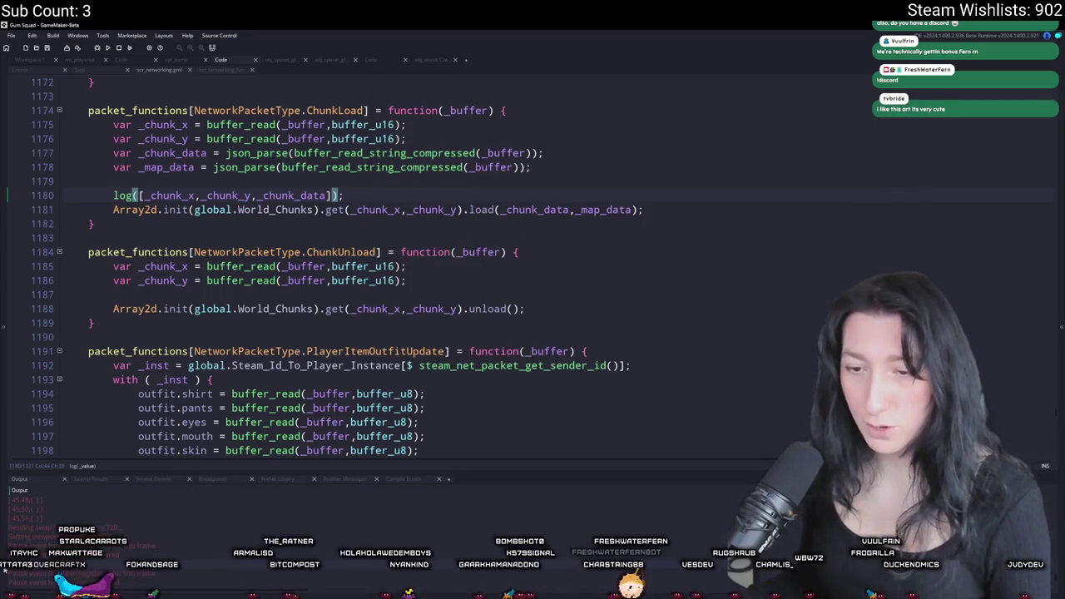
{"action": "key", "text": "alt+Tab"}
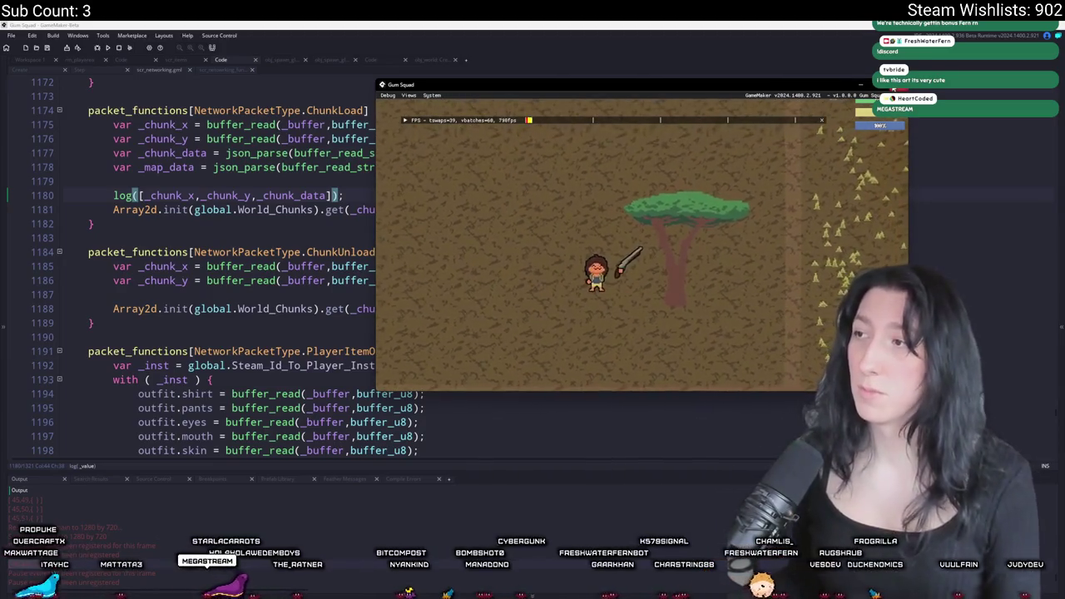
{"action": "left_click", "coordinate": [76, 61]}
Zoom around the rm_playarea room, then search Windows for 'calc' to find Calculator
{"action": "scroll", "coordinate": [643, 314], "scroll_direction": "down", "scroll_amount": 2}
{"action": "scroll", "coordinate": [541, 267], "scroll_direction": "up", "scroll_amount": 2}
{"action": "scroll", "coordinate": [458, 224], "scroll_direction": "down", "scroll_amount": 2}
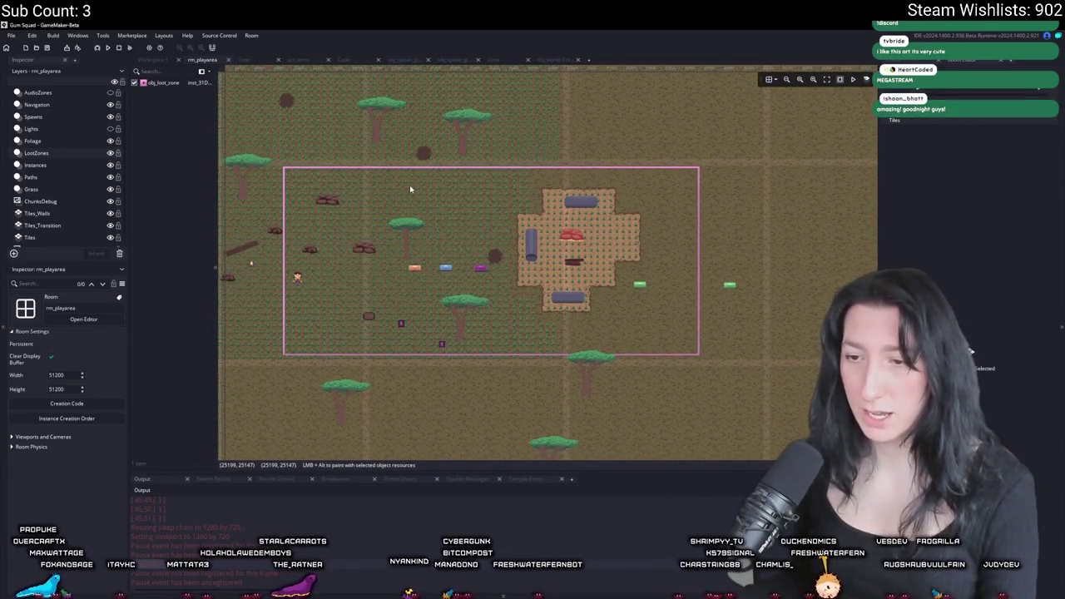
{"action": "scroll", "coordinate": [410, 189], "scroll_direction": "down", "scroll_amount": 2}
{"action": "scroll", "coordinate": [381, 249], "scroll_direction": "up", "scroll_amount": 2}
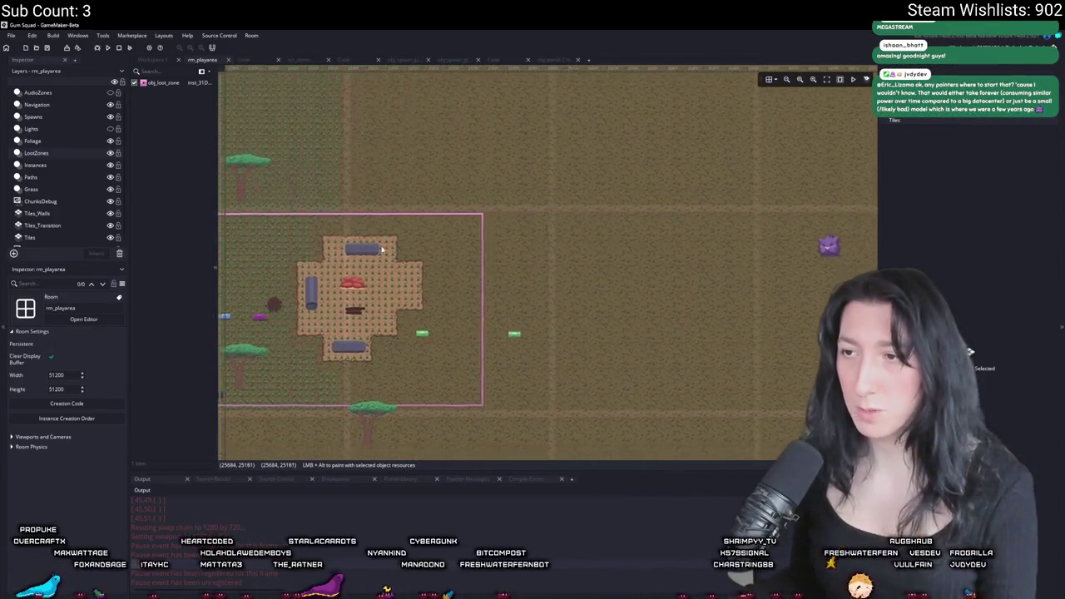
{"action": "scroll", "coordinate": [382, 249], "scroll_direction": "up", "scroll_amount": 2}
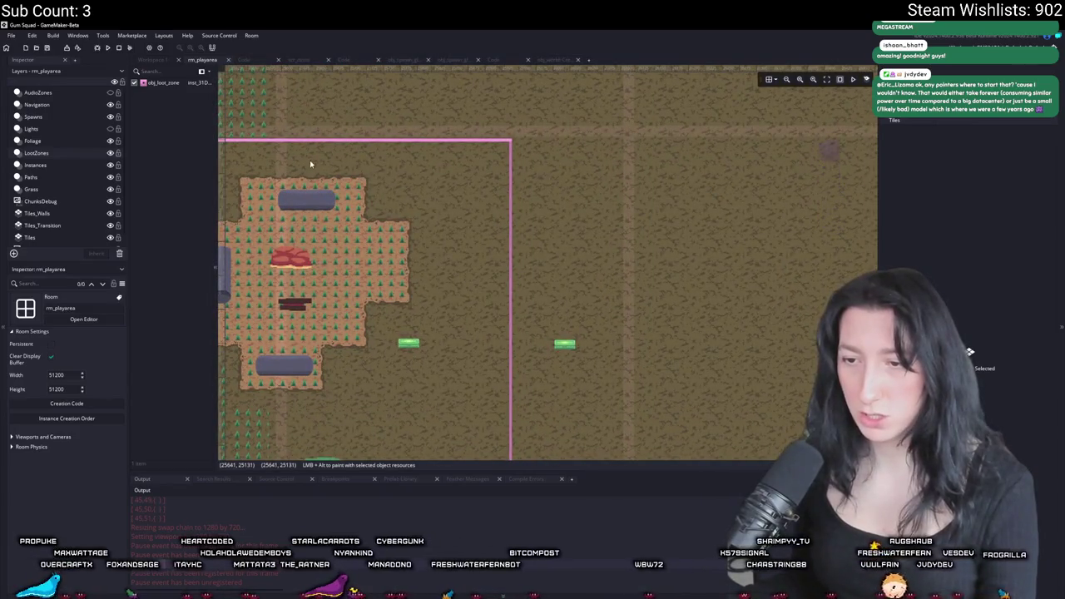
{"action": "key", "text": "super"}
{"action": "type", "text": "calc"}
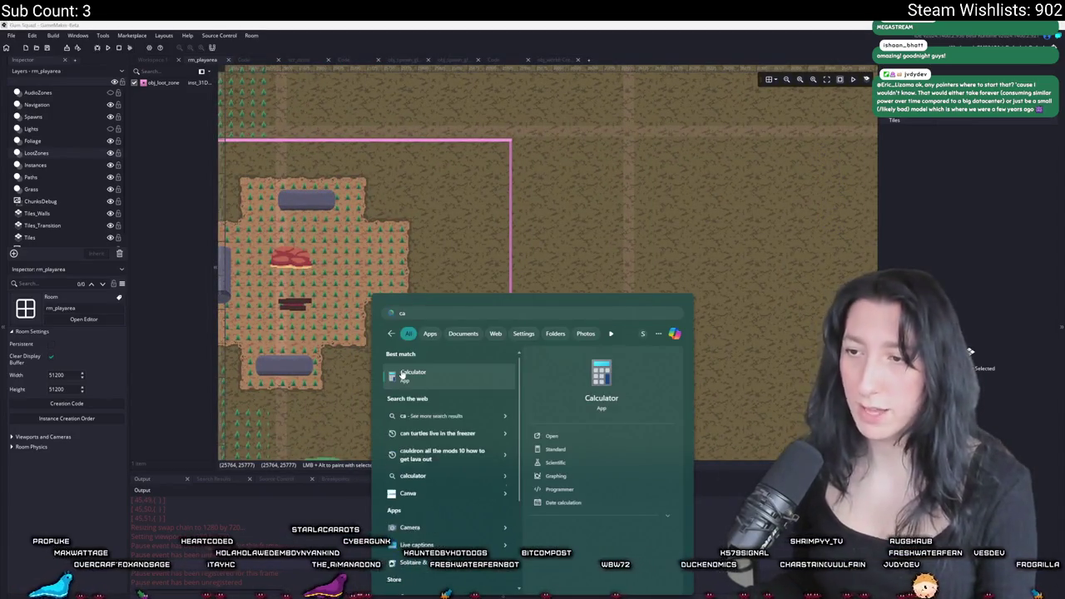
{"action": "key", "text": "Escape"}
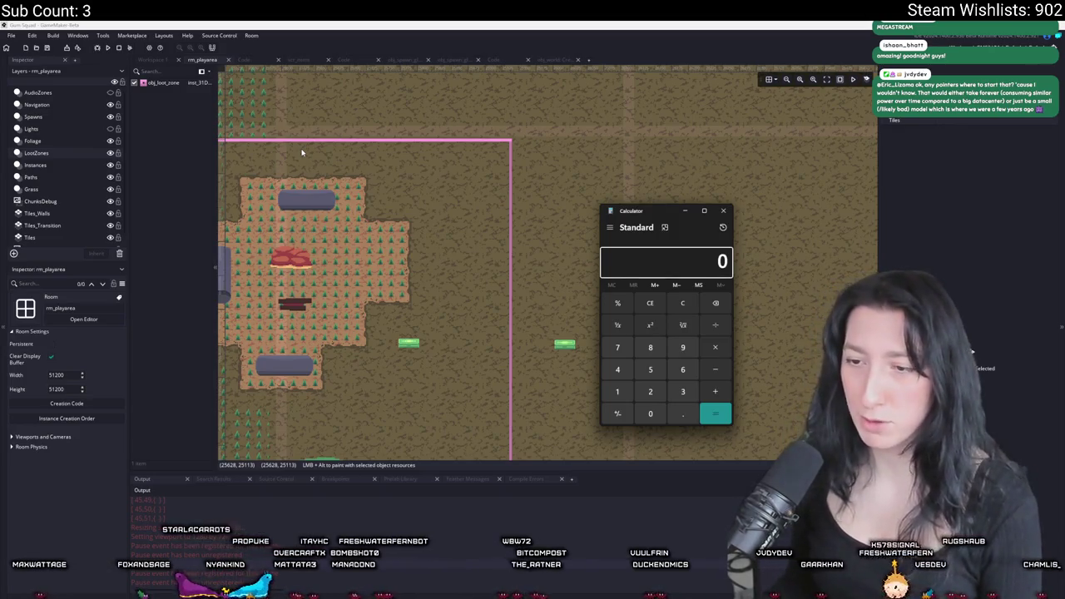
{"action": "type", "text": "8"}
{"action": "scroll", "coordinate": [302, 153], "scroll_direction": "down", "scroll_amount": 2}
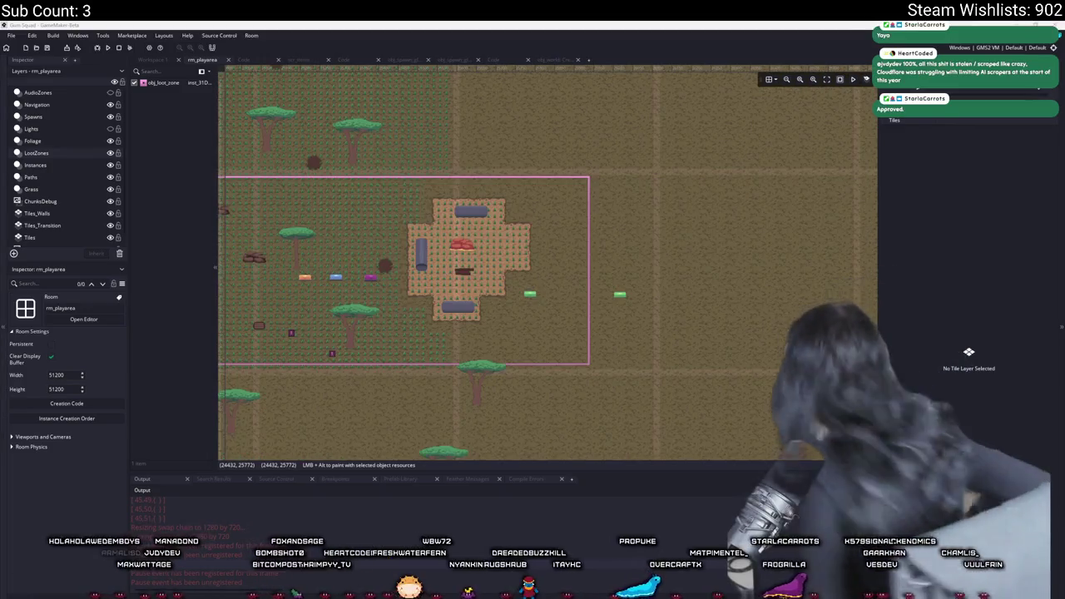
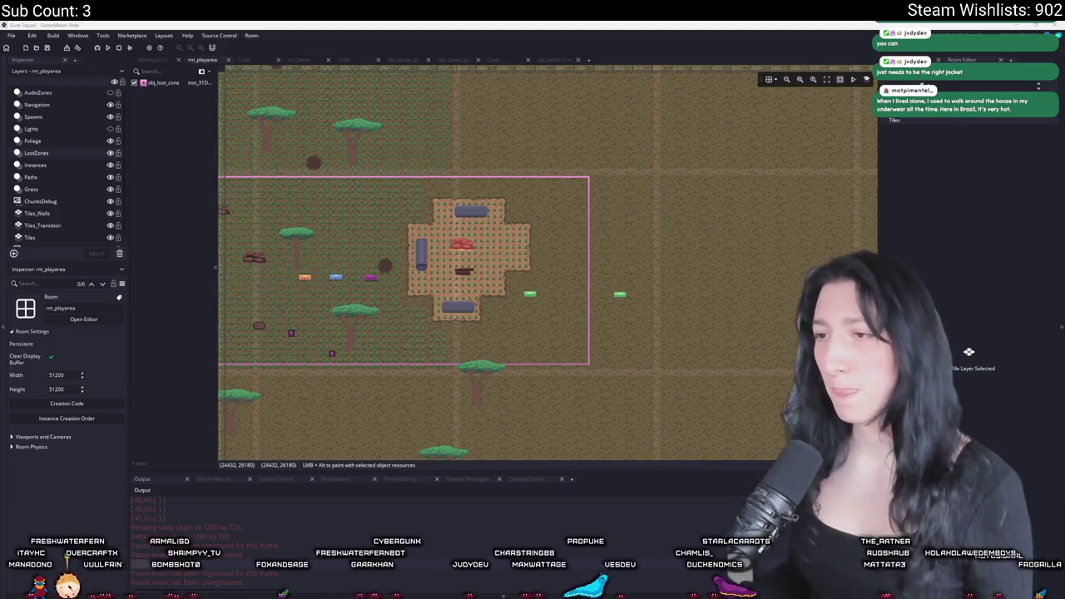
Open the world chunk networking script, close Find and Replace, and scroll into load_network_array
{"action": "mouse_move", "coordinate": [556, 288]}
{"action": "left_mouse_down"}
{"action": "mouse_move", "coordinate": [575, 266]}
{"action": "mouse_move", "coordinate": [530, 293]}
{"action": "left_mouse_up"}
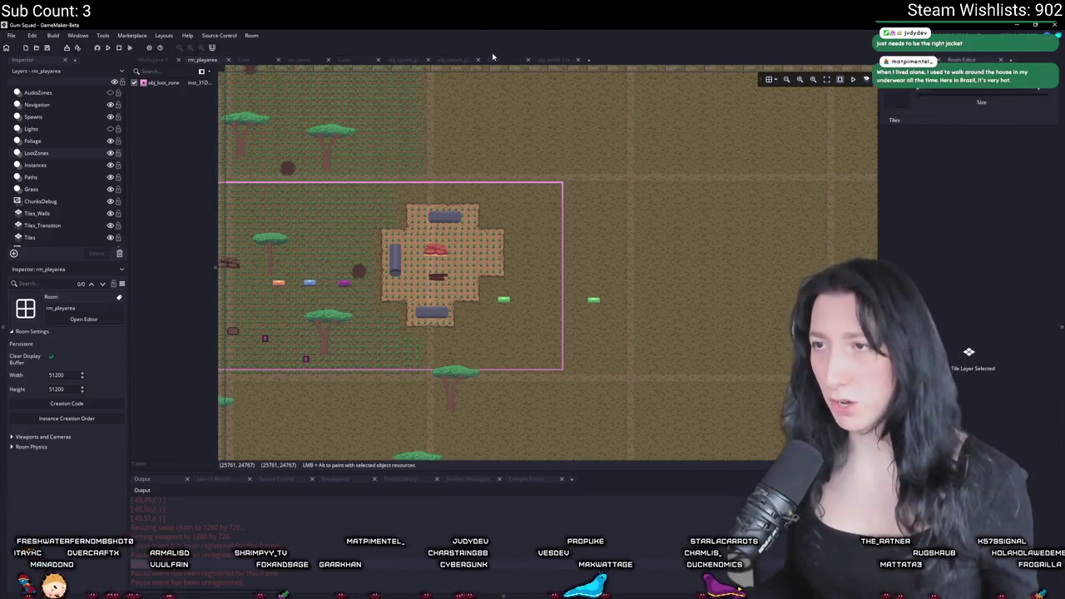
{"action": "left_click", "coordinate": [492, 59]}
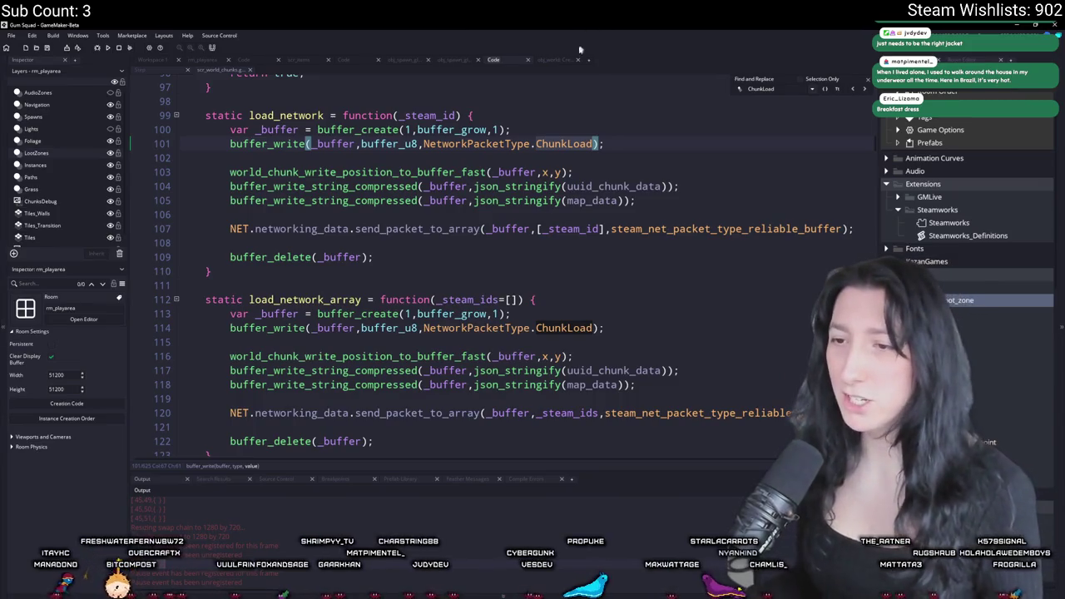
{"action": "left_click", "coordinate": [869, 80]}
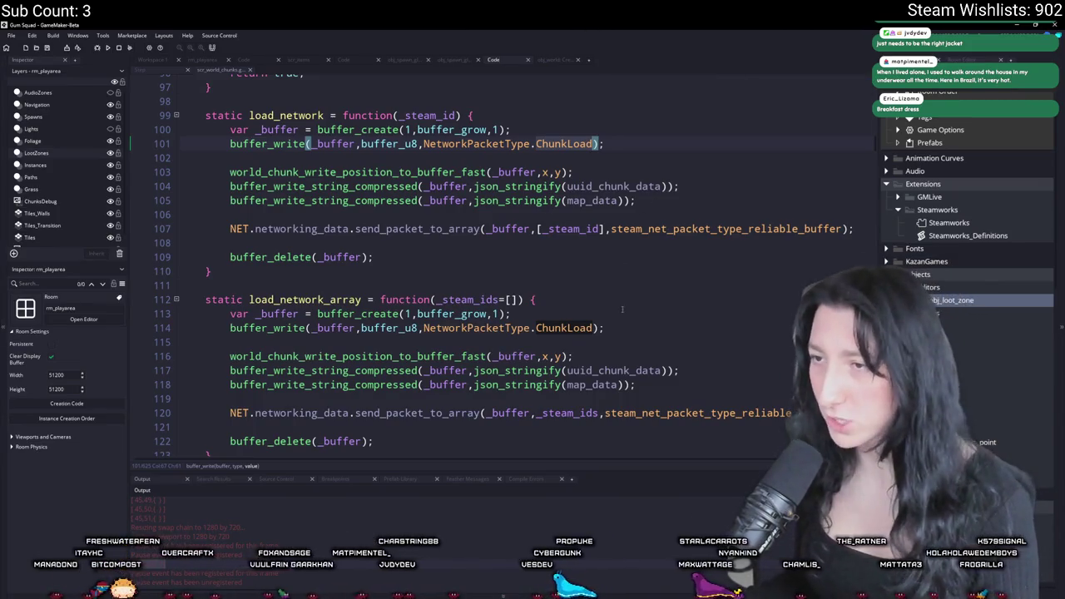
{"action": "left_click", "coordinate": [622, 310]}
{"action": "scroll", "coordinate": [616, 300], "scroll_direction": "down", "scroll_amount": 1}
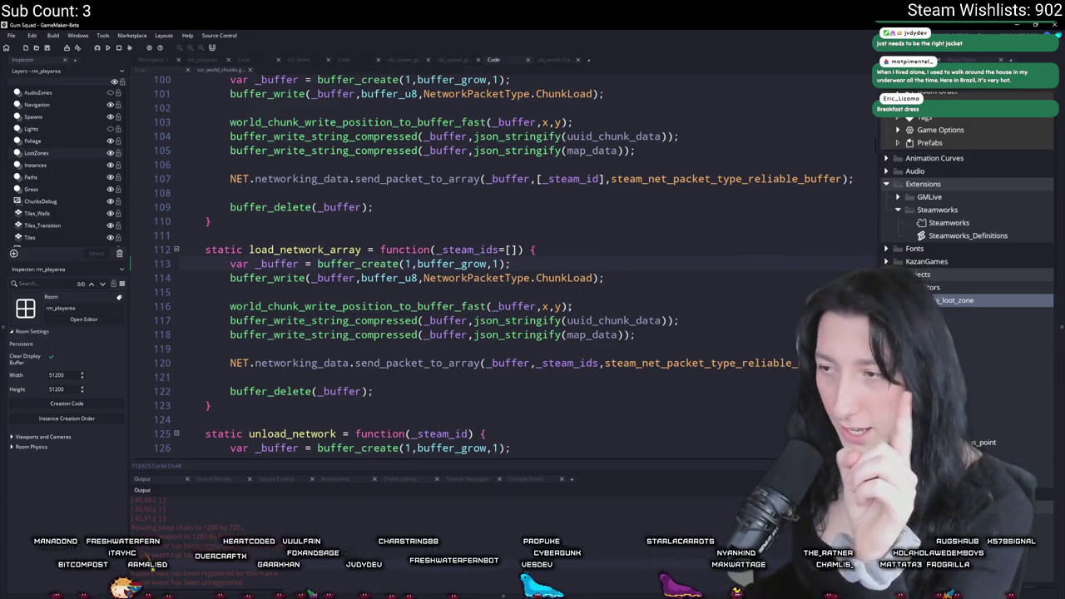
Start an 'if (' line after line 117, undo it, then open asset search in Workspace 1
{"action": "left_click", "coordinate": [588, 320]}
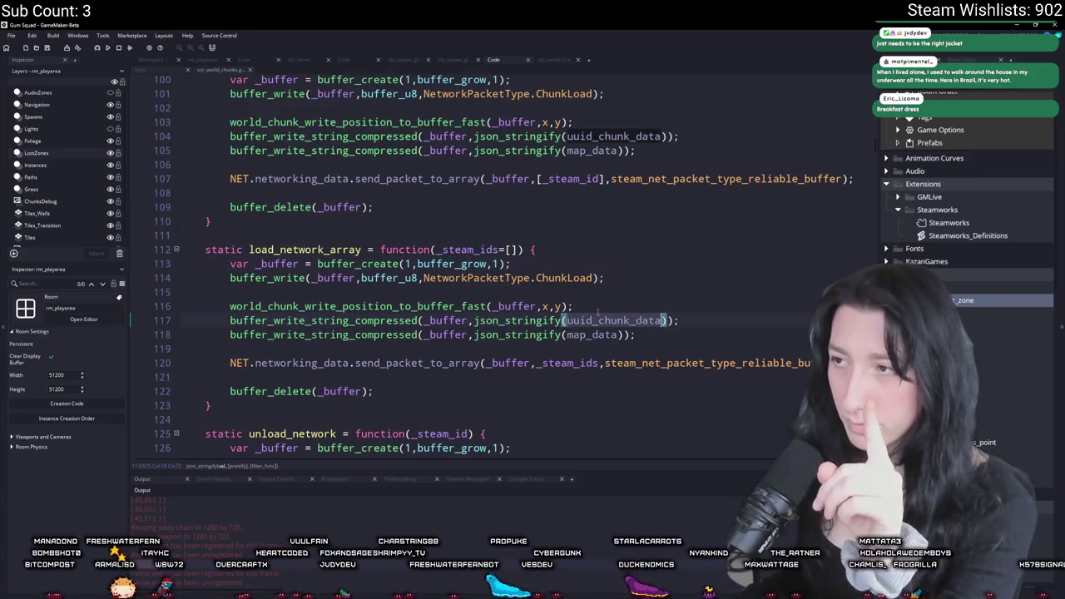
{"action": "left_click", "coordinate": [636, 321]}
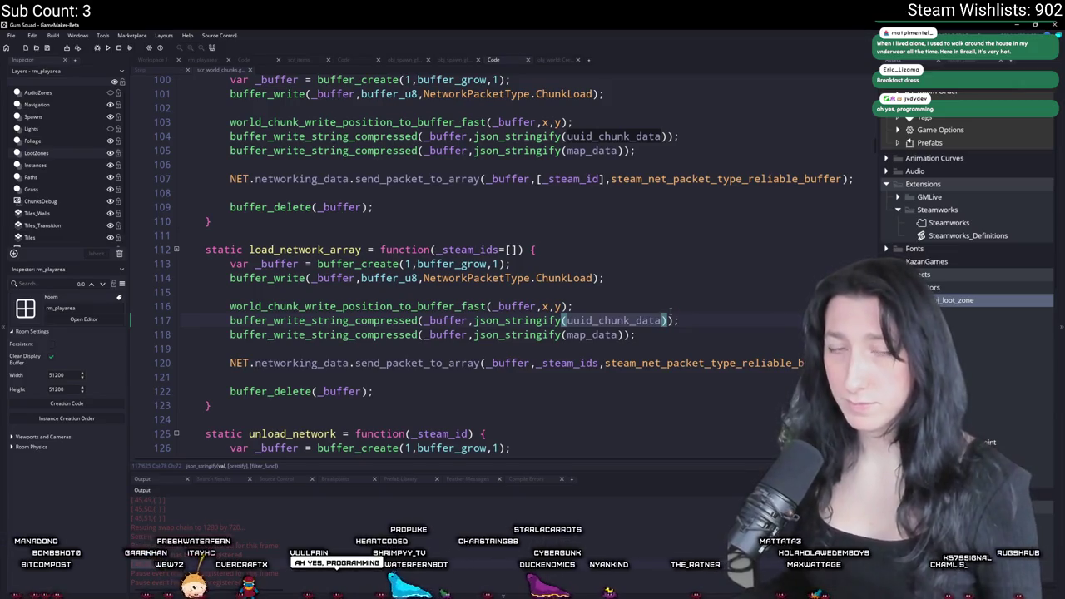
{"action": "left_click", "coordinate": [701, 328]}
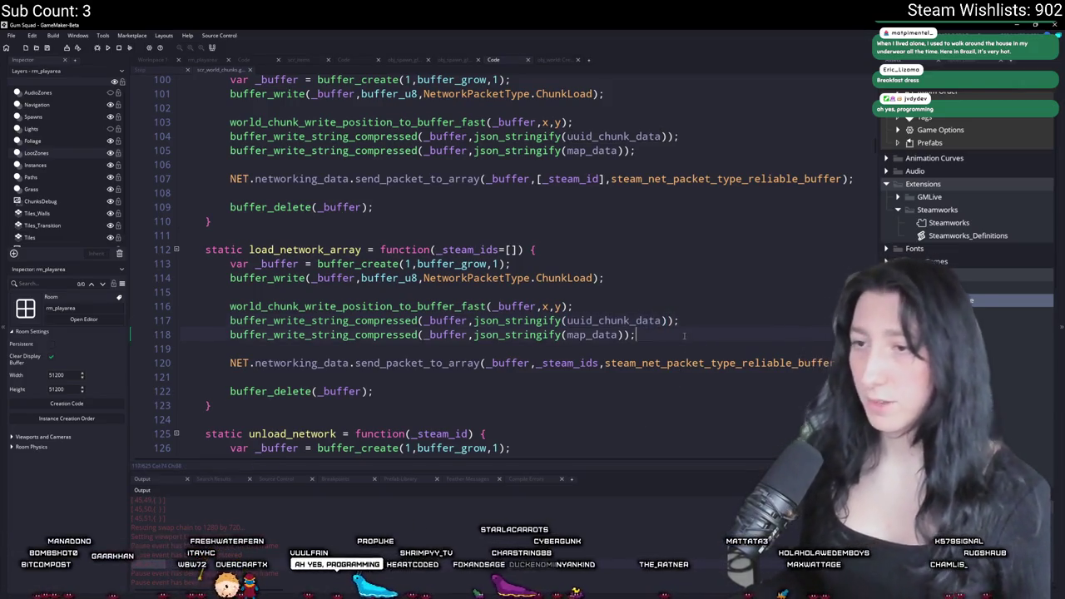
{"action": "key", "text": "Return"}
{"action": "key", "text": "Return"}
{"action": "type", "text": "if ("}
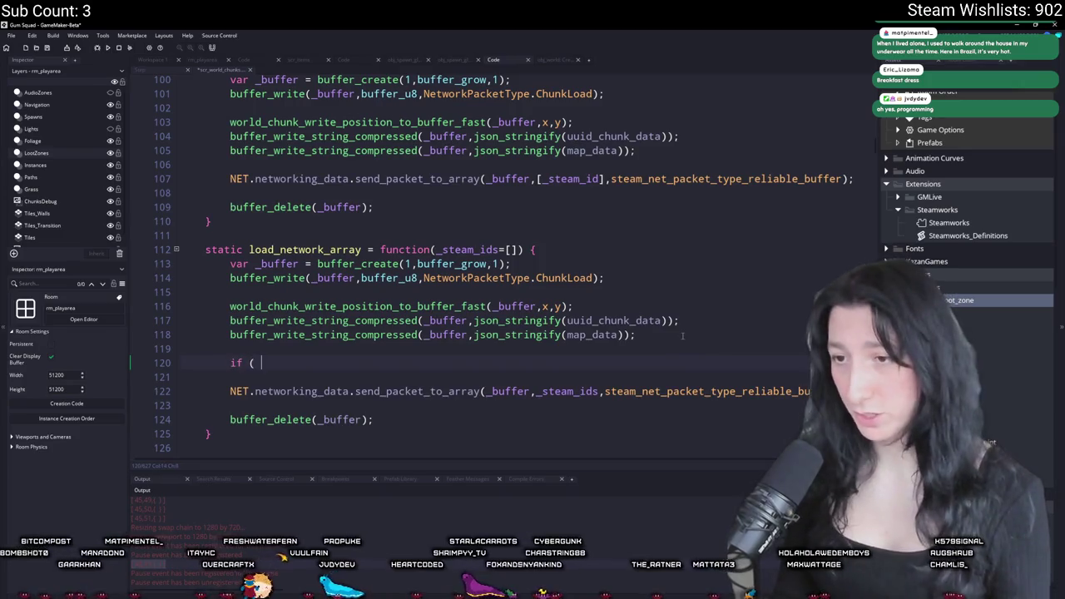
{"action": "key", "text": "ctrl+z"}
{"action": "key", "text": "ctrl+z"}
{"action": "key", "text": "ctrl+z"}
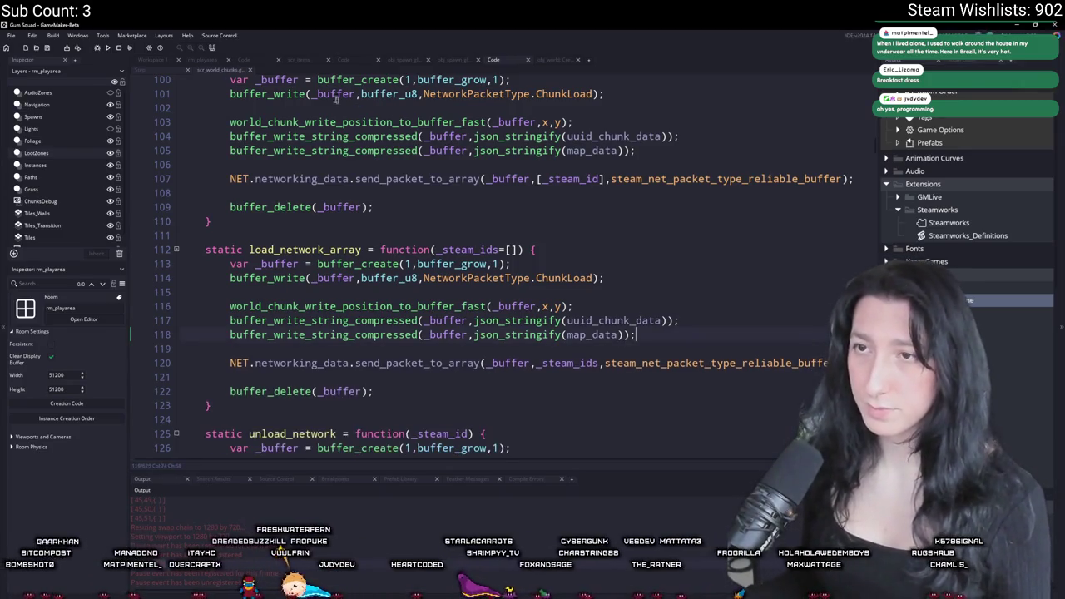
{"action": "left_click", "coordinate": [156, 62]}
{"action": "key", "text": "ctrl+t"}
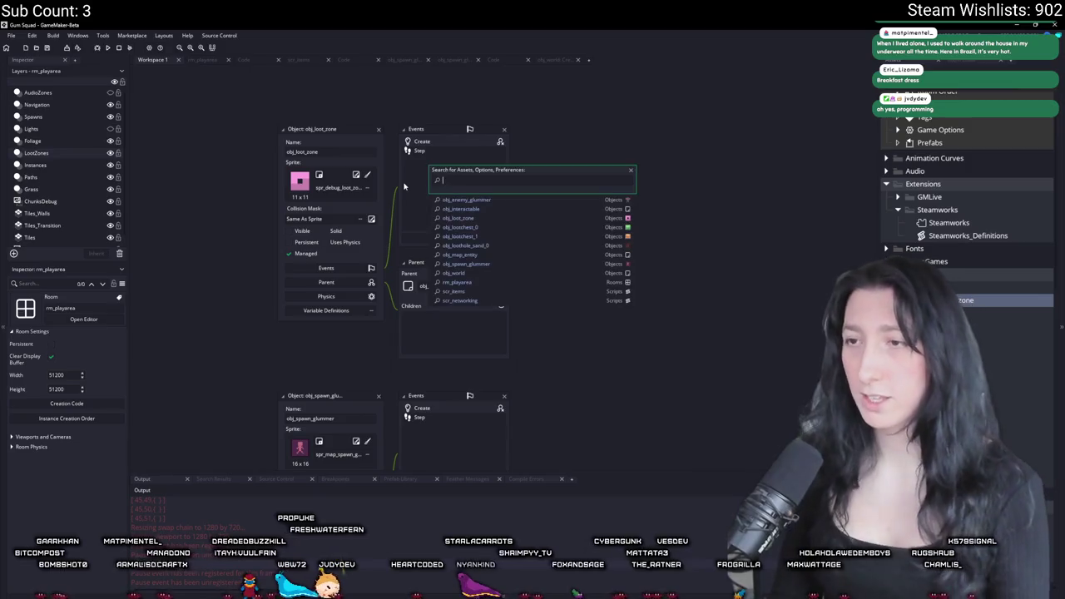
Search the assets for 'world' and open the matching loot zone Step event code
{"action": "type", "text": "world"}
{"action": "key", "text": "Return"}
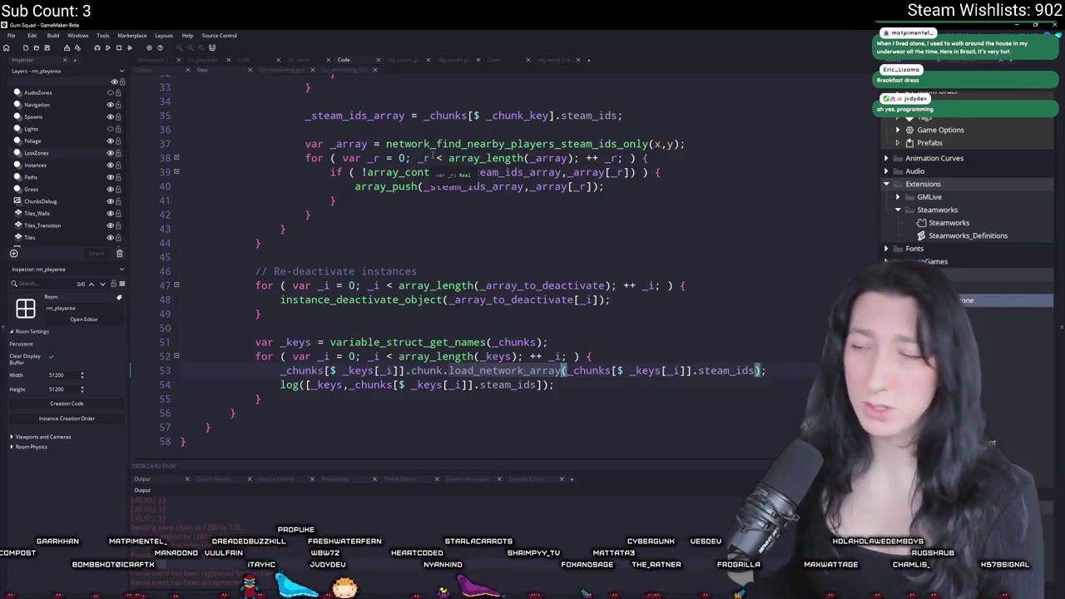
{"action": "left_click", "coordinate": [618, 370]}
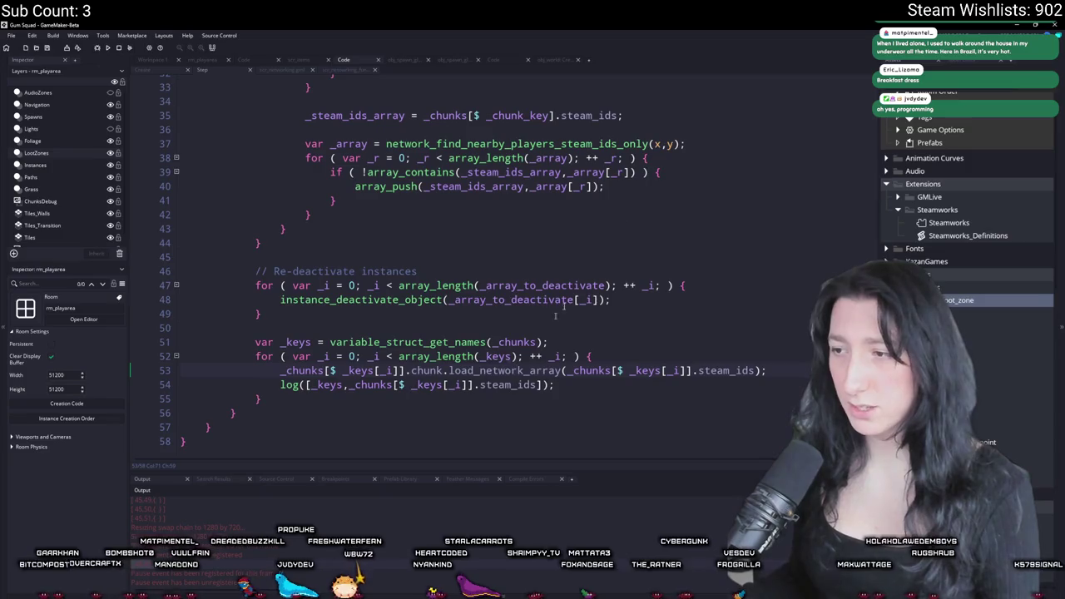
{"action": "scroll", "coordinate": [627, 308], "scroll_direction": "up", "scroll_amount": 5}
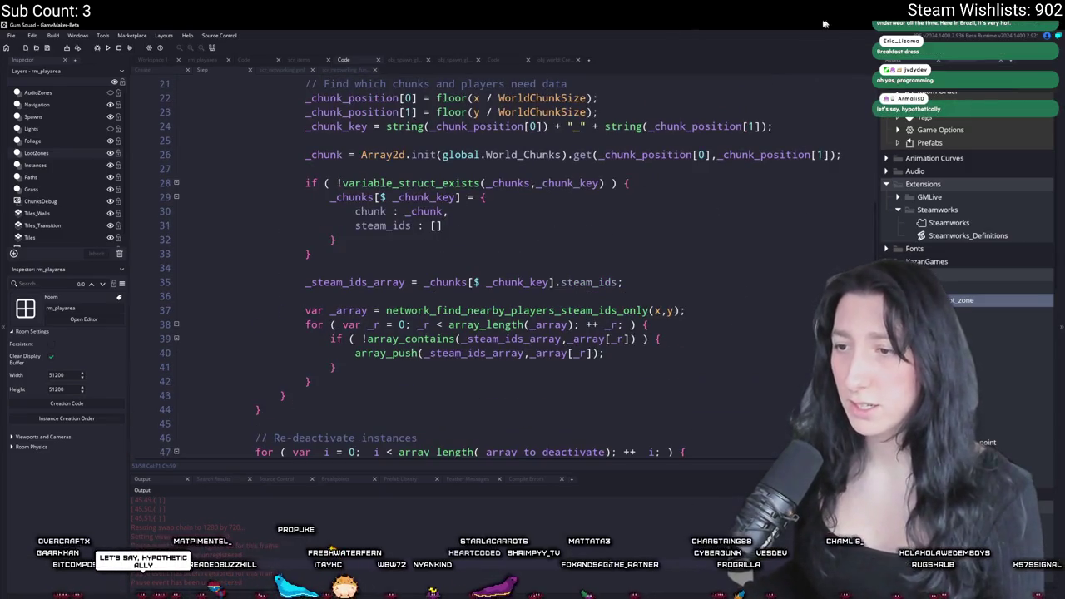
{"action": "scroll", "coordinate": [627, 307], "scroll_direction": "up", "scroll_amount": 1}
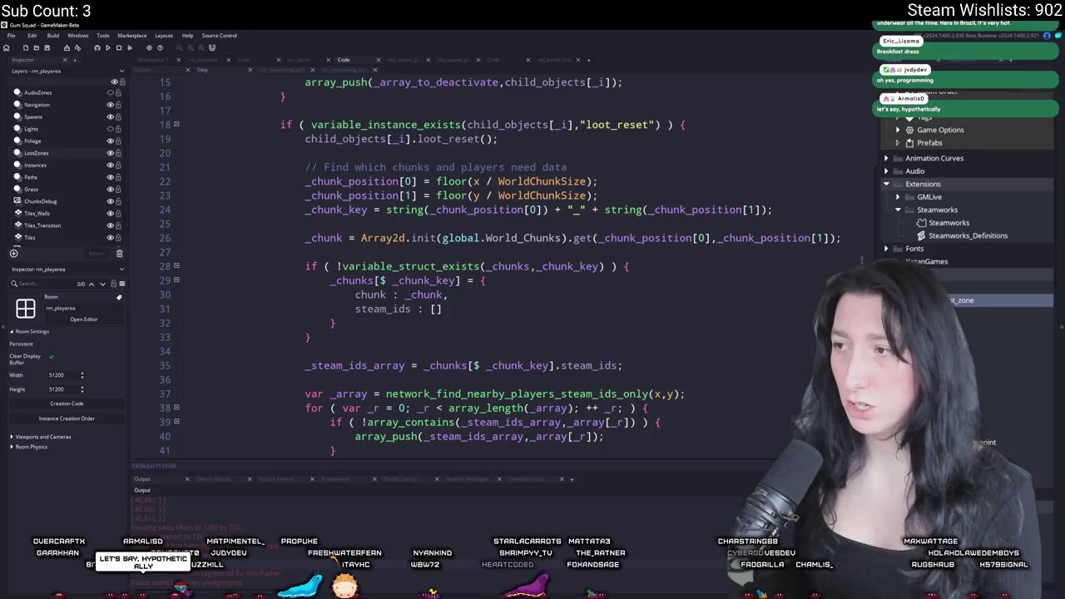
Review the loot reset and steam id code, ending at line 18 in the loot_reset check
{"action": "scroll", "coordinate": [701, 275], "scroll_direction": "down", "scroll_amount": 6}
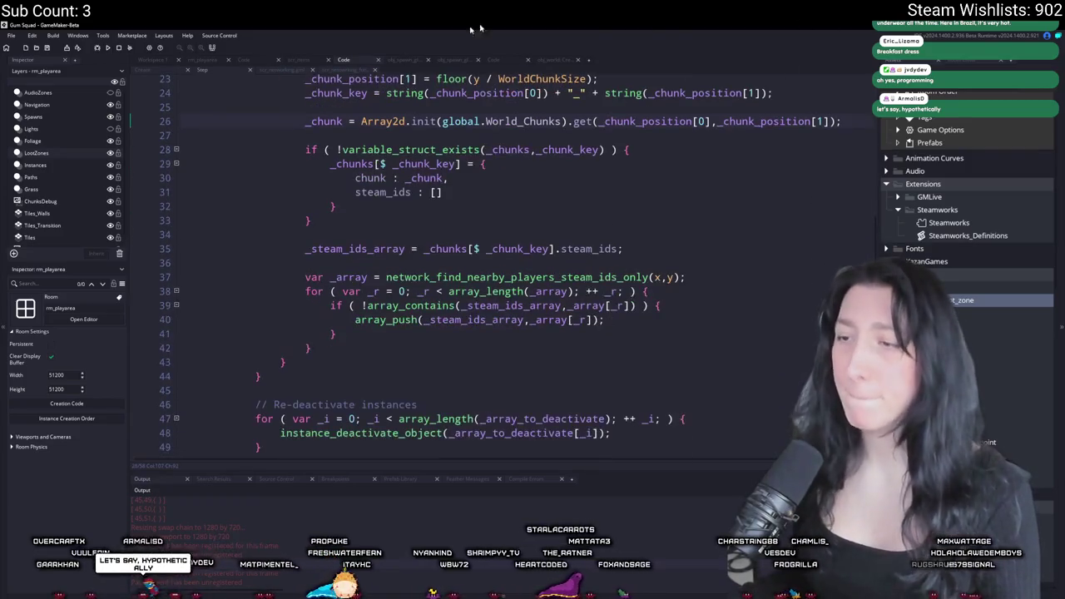
{"action": "scroll", "coordinate": [511, 319], "scroll_direction": "up", "scroll_amount": 1}
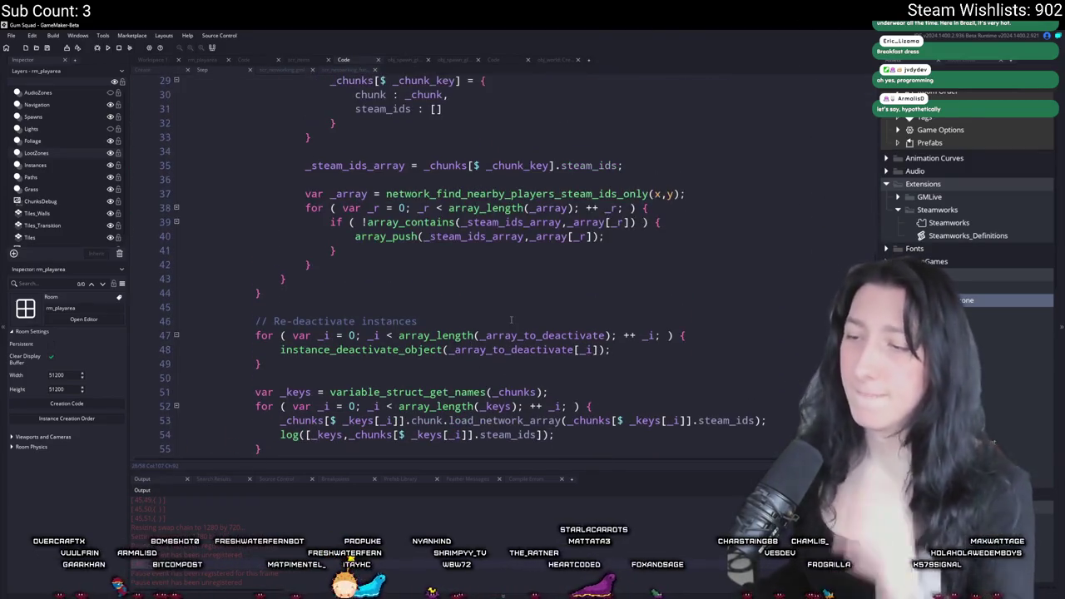
{"action": "scroll", "coordinate": [511, 319], "scroll_direction": "down", "scroll_amount": 2}
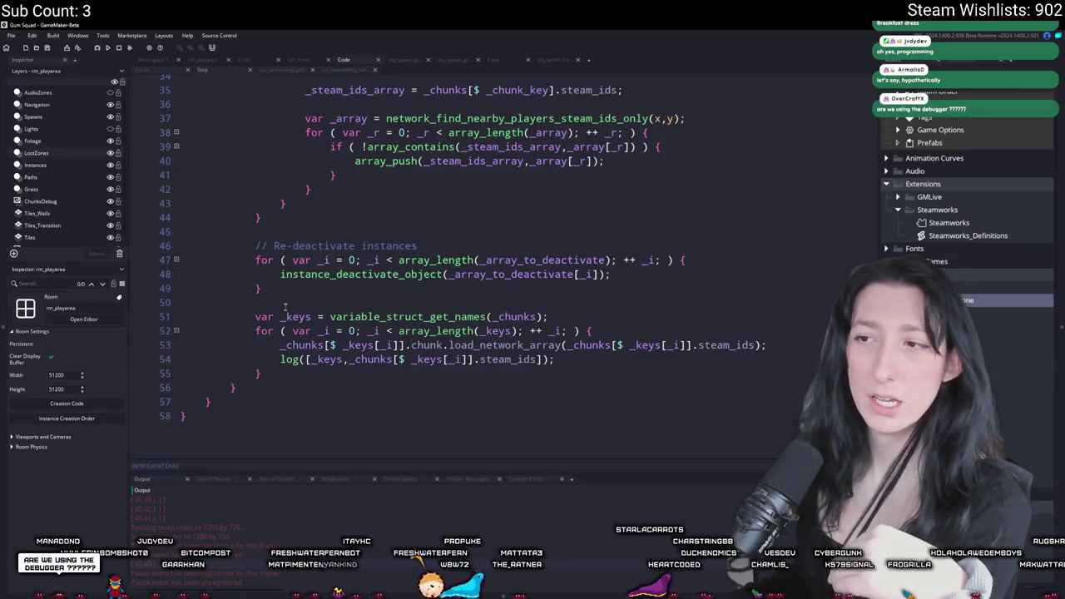
{"action": "scroll", "coordinate": [313, 356], "scroll_direction": "up", "scroll_amount": 5}
{"action": "scroll", "coordinate": [313, 356], "scroll_direction": "up", "scroll_amount": 4}
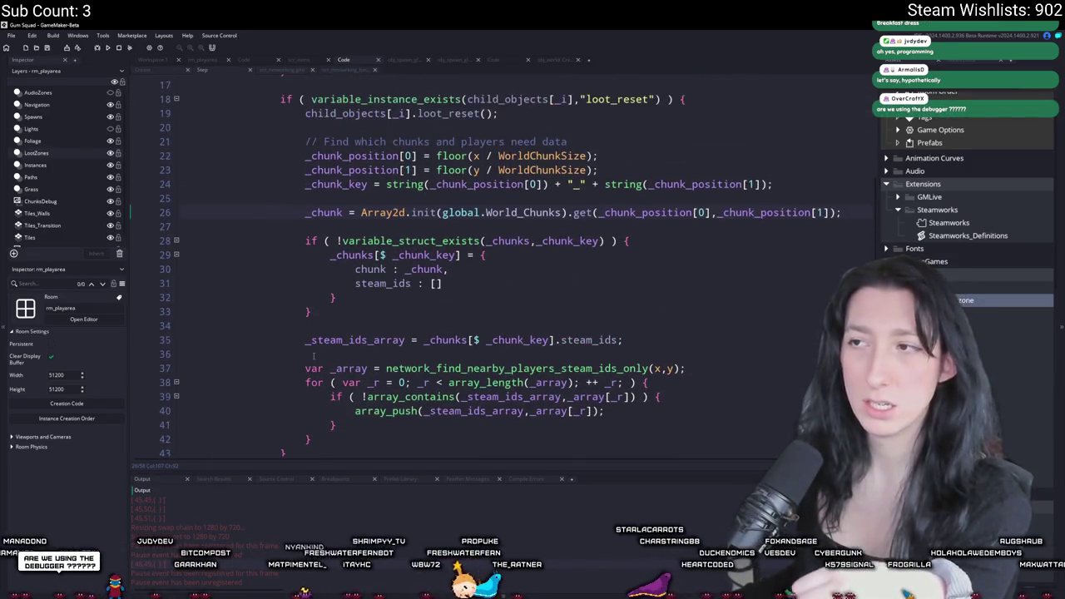
{"action": "scroll", "coordinate": [313, 357], "scroll_direction": "down", "scroll_amount": 2}
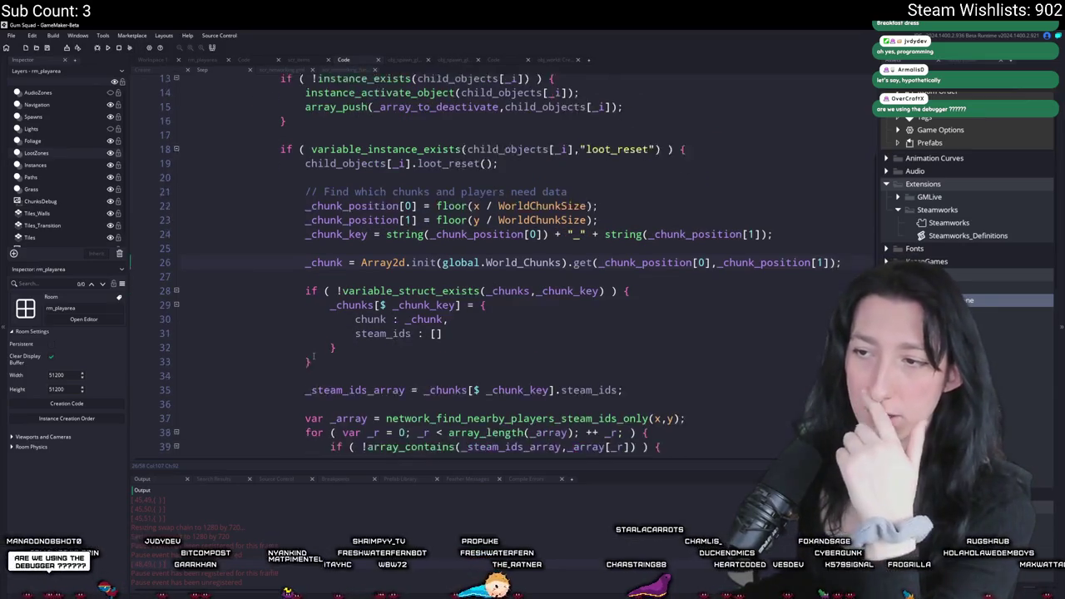
{"action": "scroll", "coordinate": [493, 231], "scroll_direction": "down", "scroll_amount": 3}
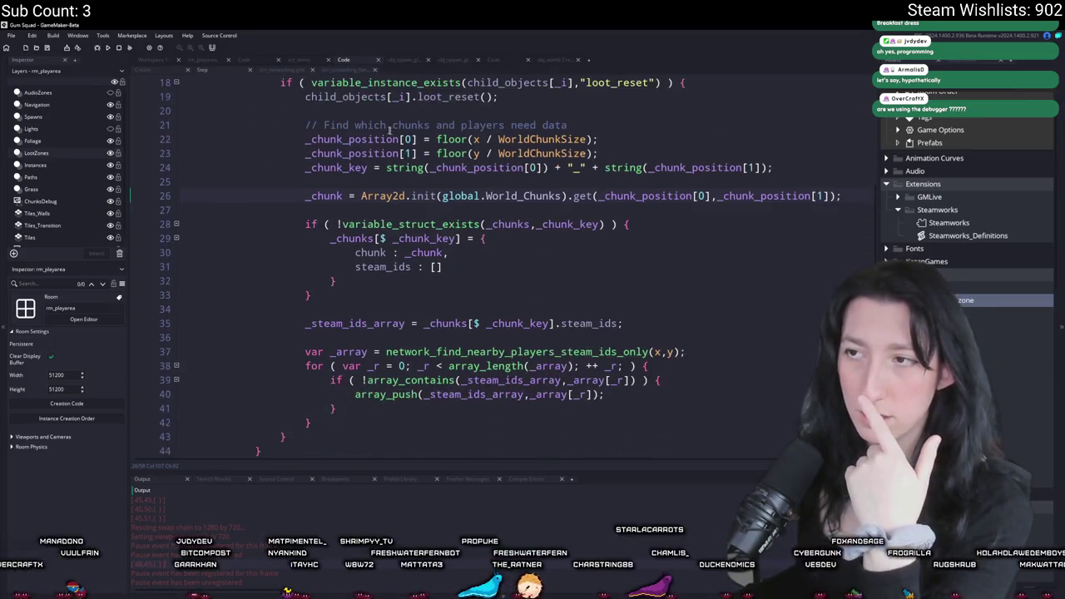
{"action": "scroll", "coordinate": [350, 150], "scroll_direction": "up", "scroll_amount": 2}
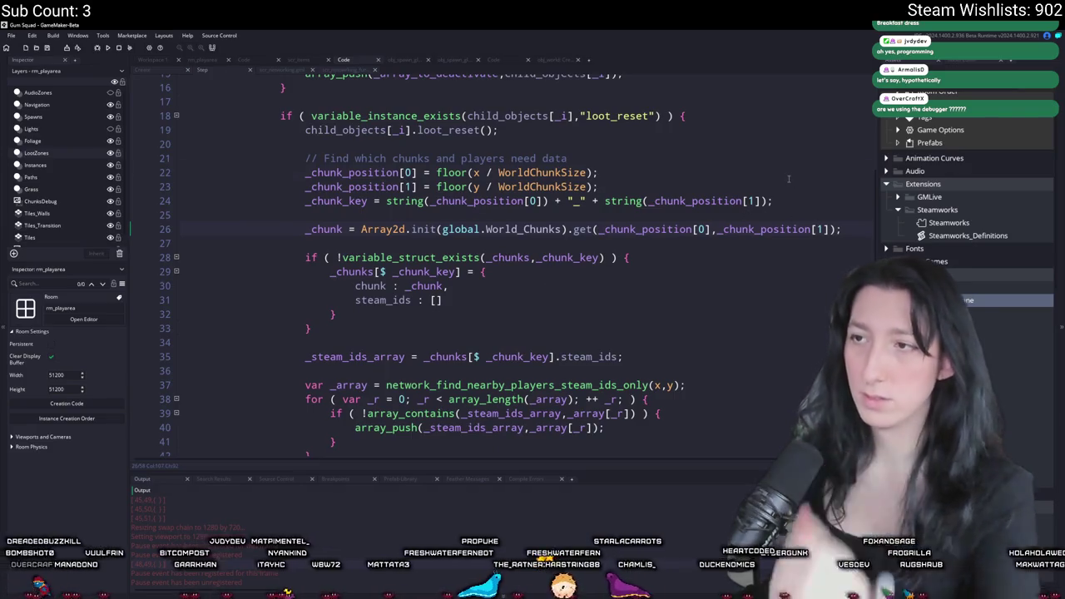
{"action": "scroll", "coordinate": [657, 197], "scroll_direction": "up", "scroll_amount": 2}
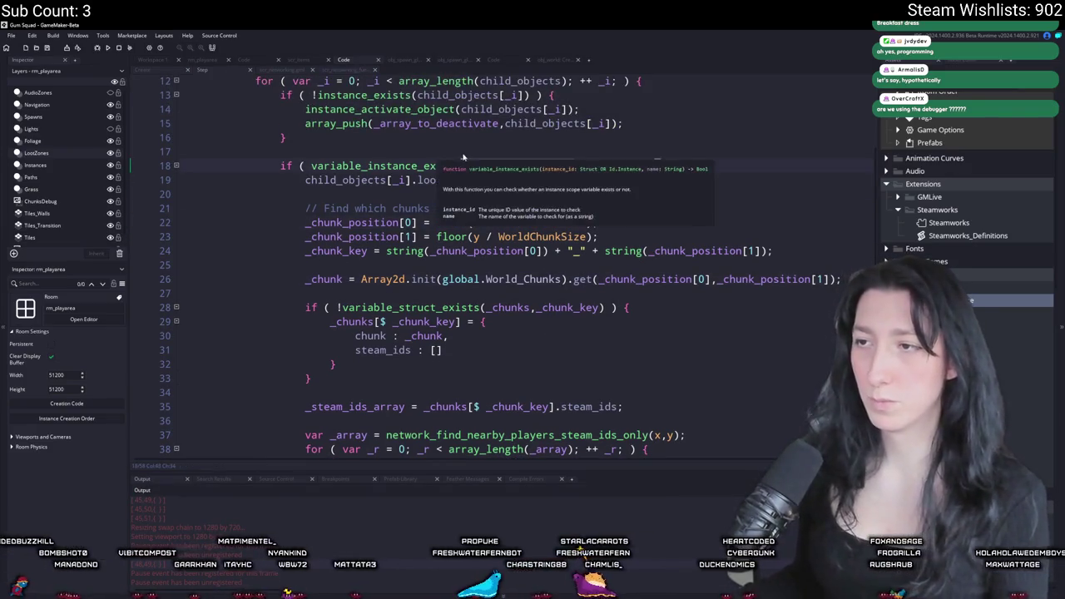
{"action": "left_click", "coordinate": [727, 172]}
Insert show_message(object_get_name(child_objects[_i].object_index)); on line 19, run with F5, and create a lobby
{"action": "key", "text": "Return"}
{"action": "type", "text": "how_mesasgee(object_get_name("}
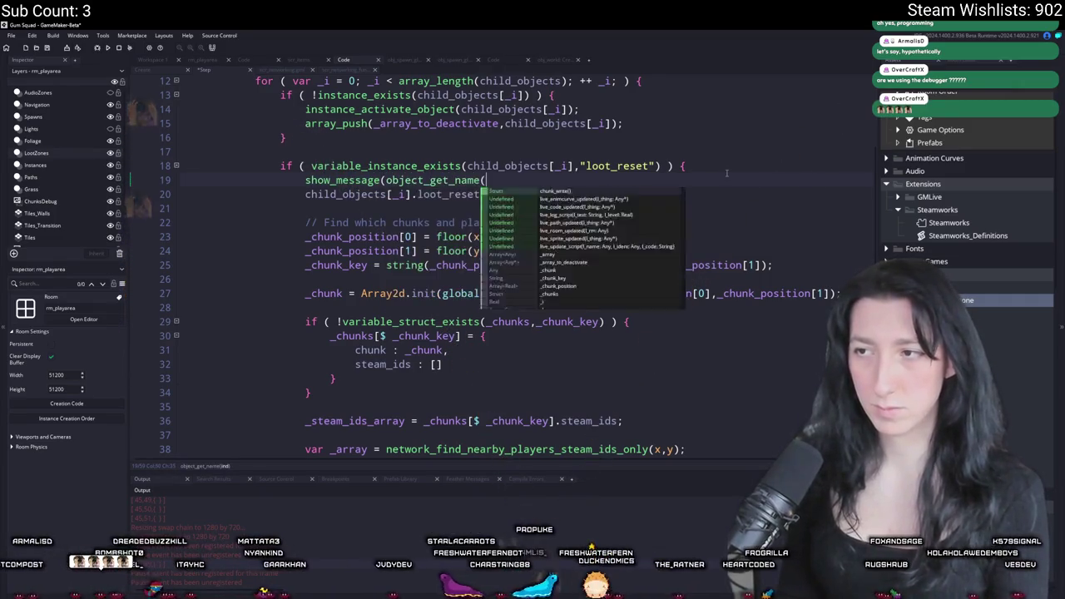
{"action": "type", "text": "child_objects[_i].object_index"}
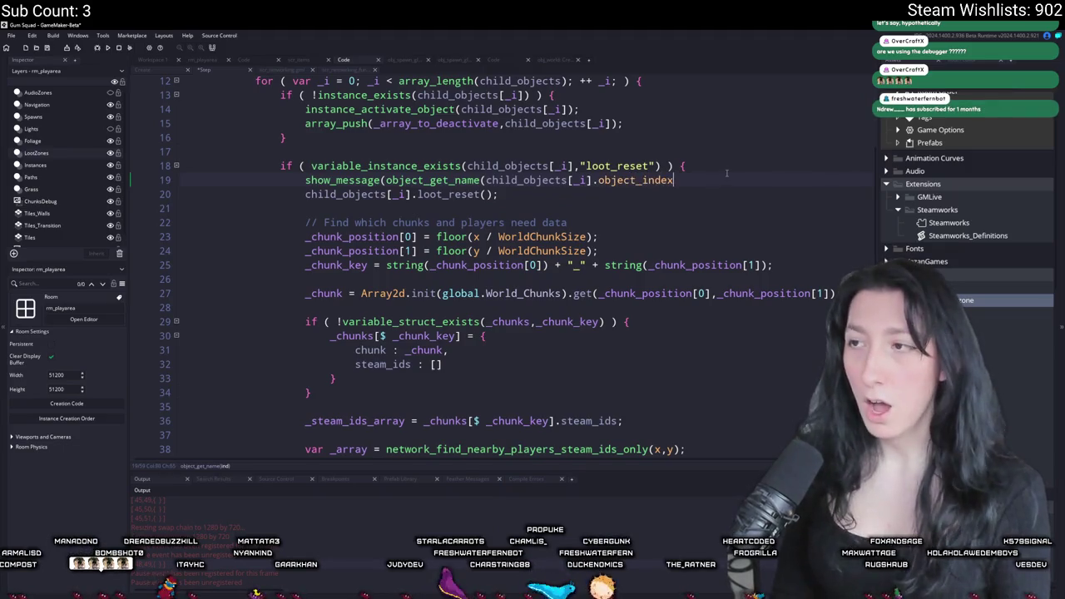
{"action": "type", "text": "));"}
{"action": "key", "text": "F5"}
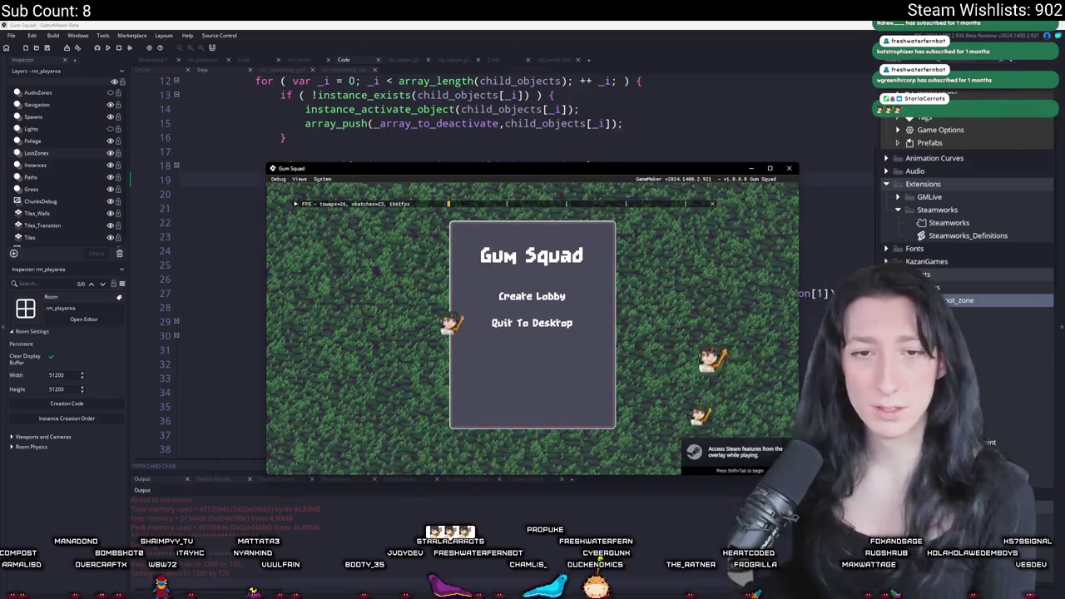
{"action": "left_click", "coordinate": [509, 295]}
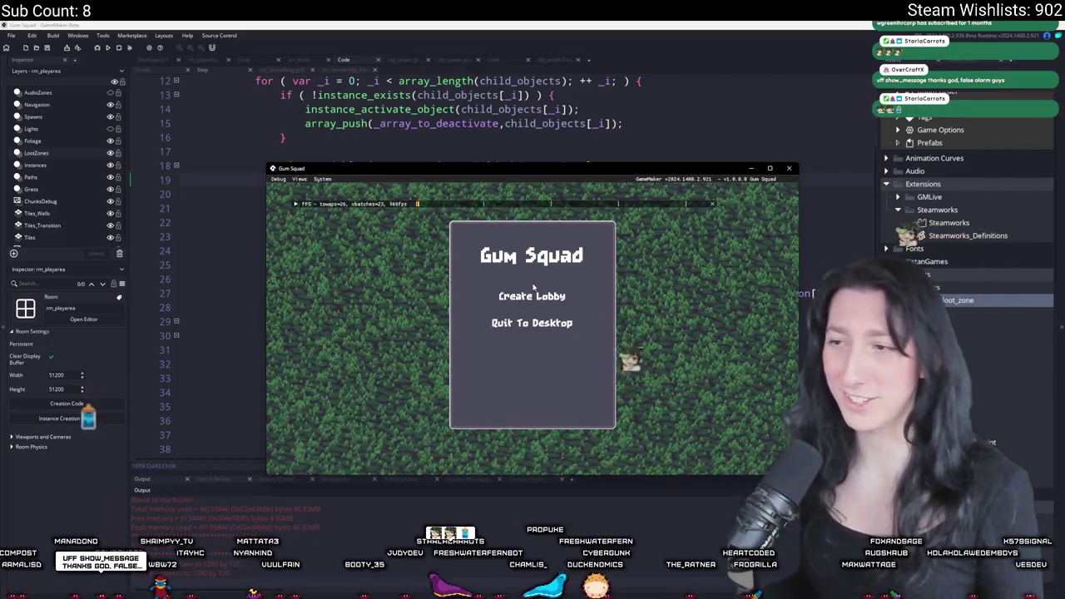
Maximize the game window, walk the character with A and S, and zoom the camera
{"action": "left_click_drag", "start_coordinate": [556, 186], "coordinate": [425, 4]}
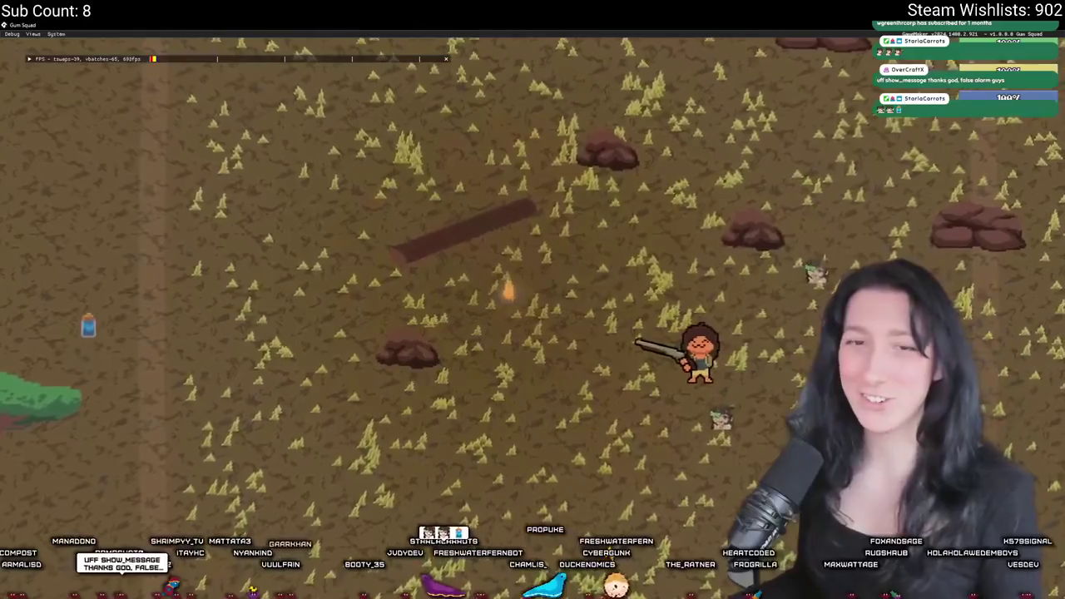
{"action": "key", "text": "a"}
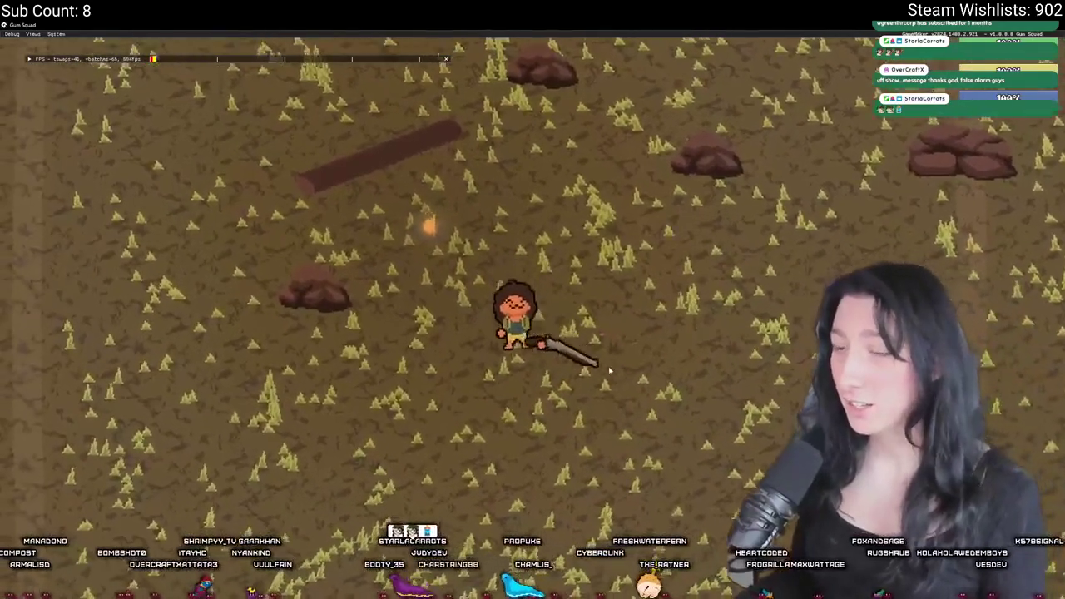
{"action": "key", "text": "a"}
{"action": "key", "text": "s"}
{"action": "scroll", "coordinate": [608, 371], "scroll_direction": "down", "scroll_amount": 5}
{"action": "scroll", "coordinate": [608, 371], "scroll_direction": "up", "scroll_amount": 3}
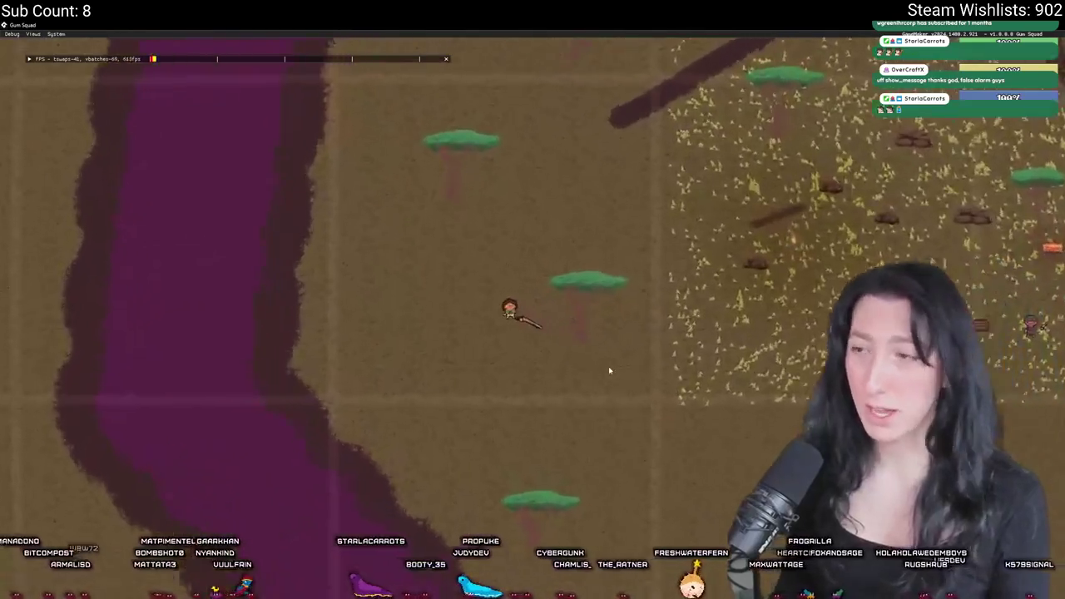
{"action": "scroll", "coordinate": [608, 370], "scroll_direction": "up", "scroll_amount": 4}
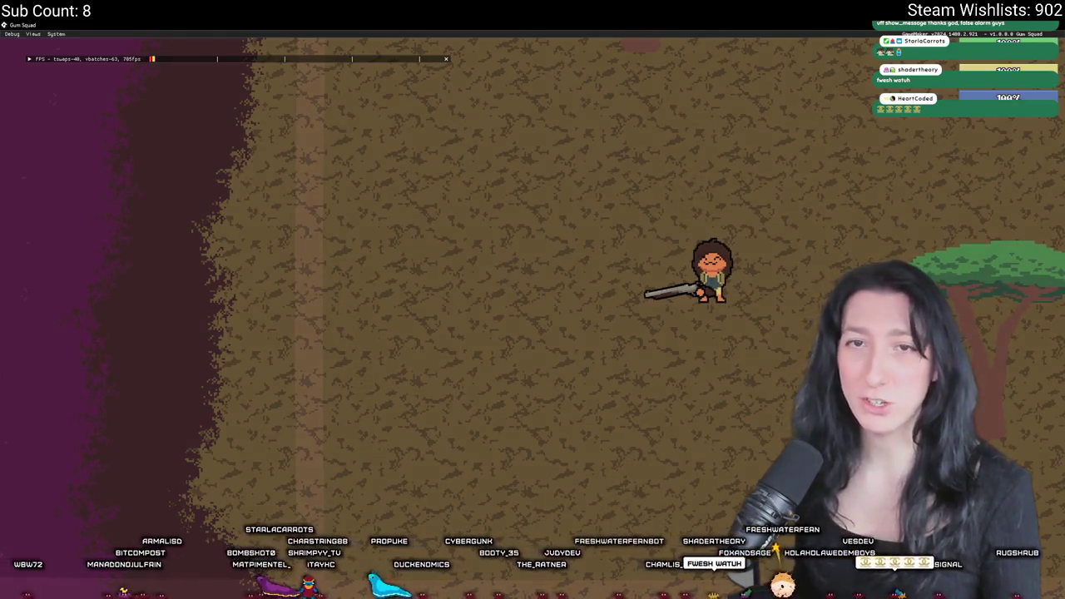
{"action": "key", "text": "alt+Tab"}
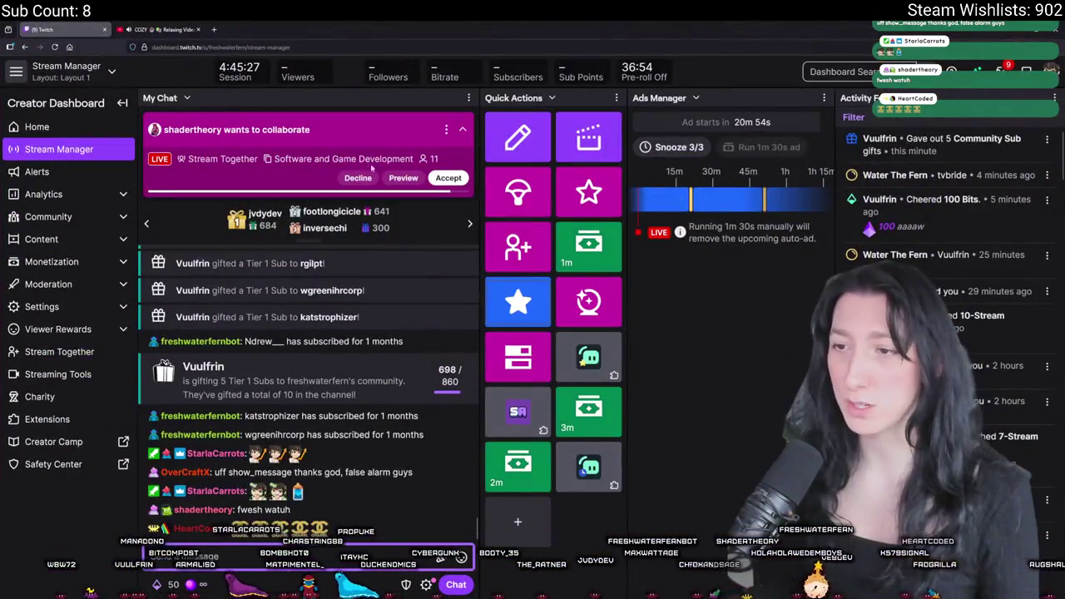
Switch back from the Twitch dashboard to the running Gum Squad game
{"action": "key", "text": "alt+Tab"}
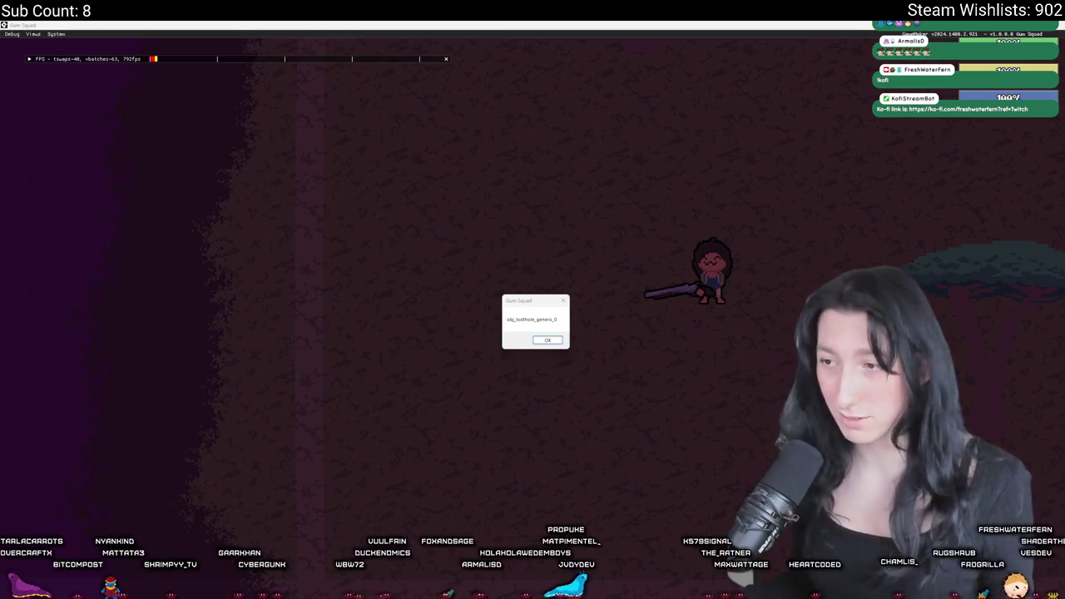
Dismiss the six object-name debug popups through obj_spawn_glummer and switch the game to windowed mode
{"action": "left_click", "coordinate": [554, 341]}
{"action": "left_click", "coordinate": [555, 340]}
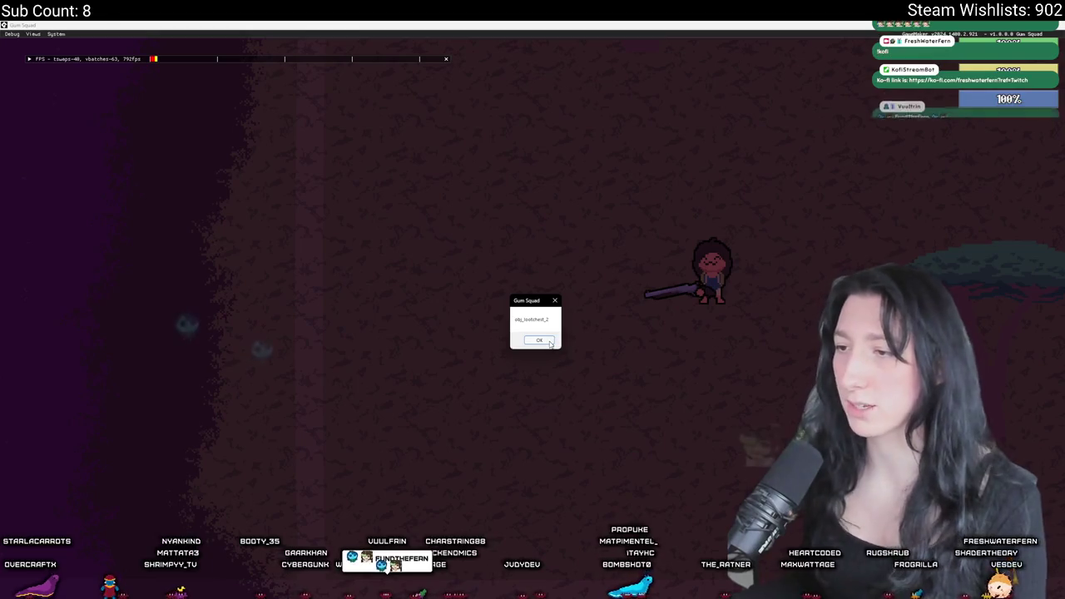
{"action": "left_click", "coordinate": [548, 341]}
{"action": "left_click", "coordinate": [548, 341]}
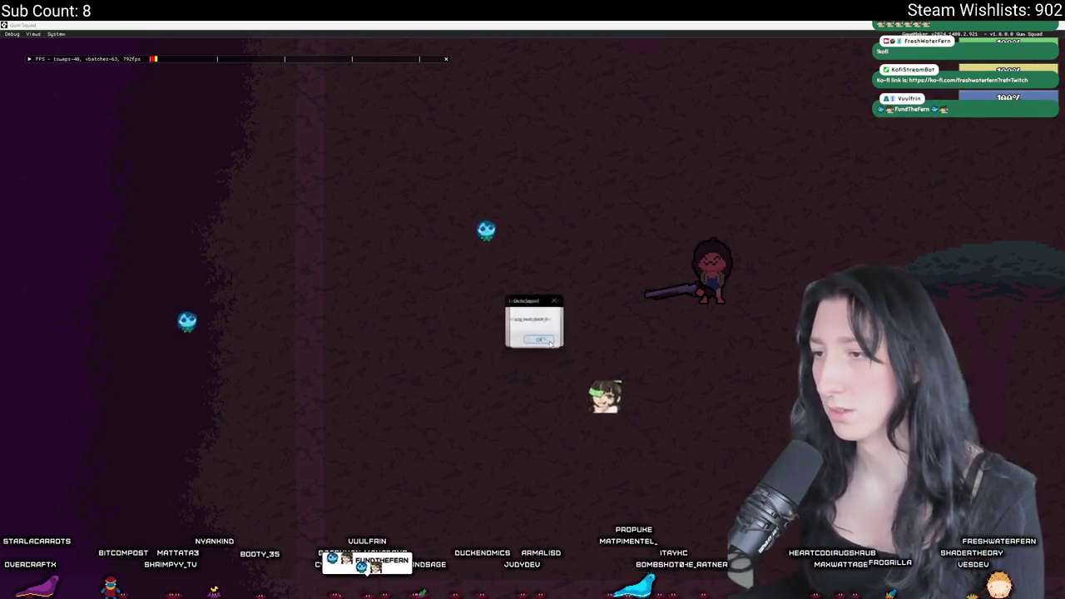
{"action": "left_click", "coordinate": [547, 342]}
{"action": "left_click", "coordinate": [548, 341]}
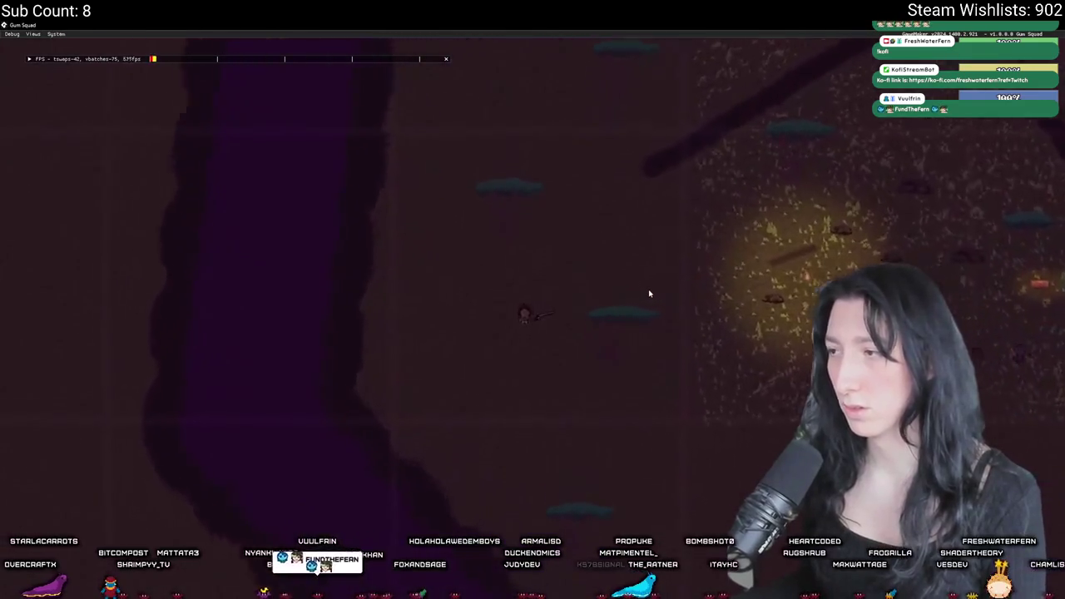
{"action": "key", "text": "alt+Return"}
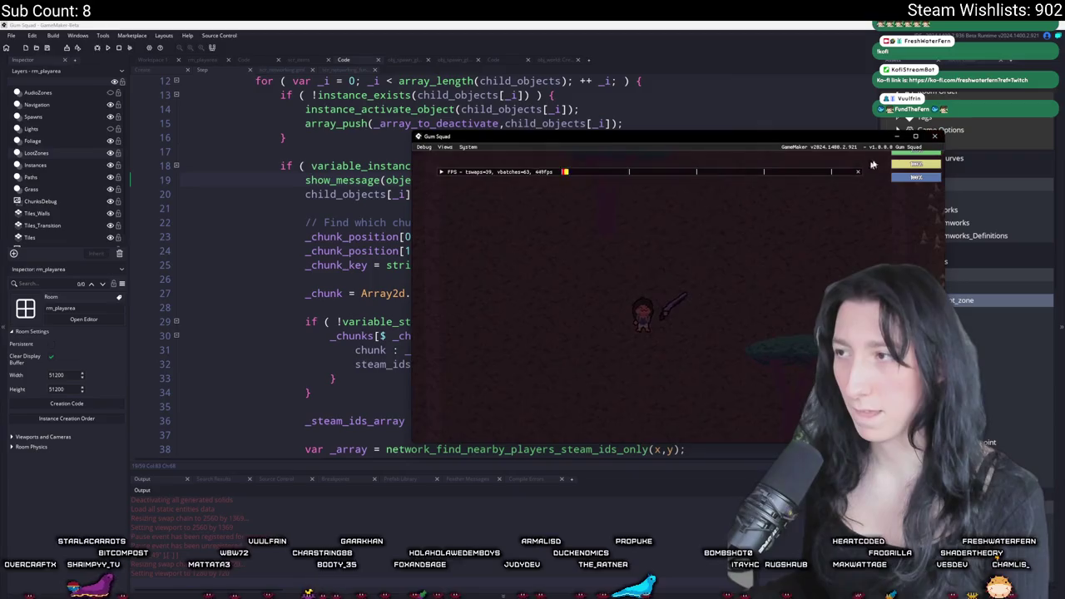
Close the running game and bring the chunk position code into view
{"action": "left_click", "coordinate": [934, 136]}
{"action": "left_click", "coordinate": [337, 205]}
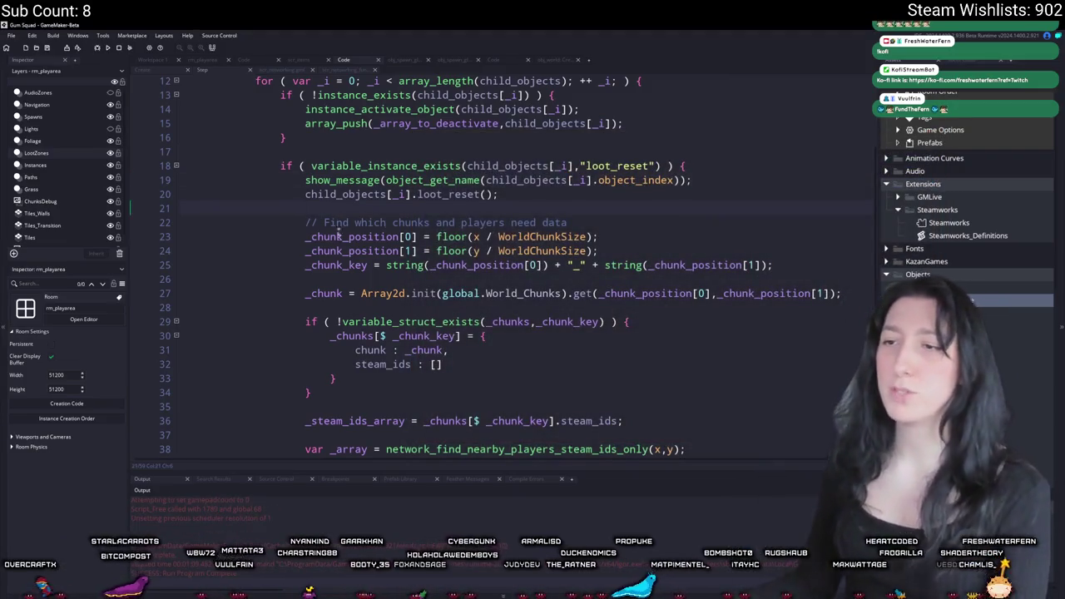
{"action": "scroll", "coordinate": [339, 233], "scroll_direction": "down", "scroll_amount": 3}
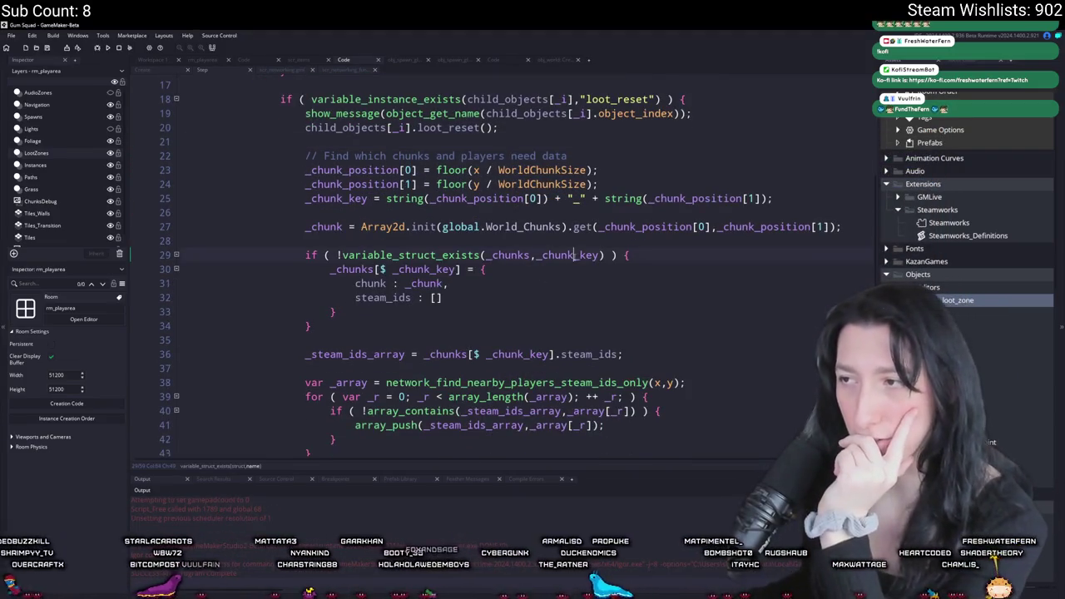
{"action": "scroll", "coordinate": [566, 333], "scroll_direction": "up", "scroll_amount": 2}
{"action": "scroll", "coordinate": [540, 91], "scroll_direction": "up", "scroll_amount": 1}
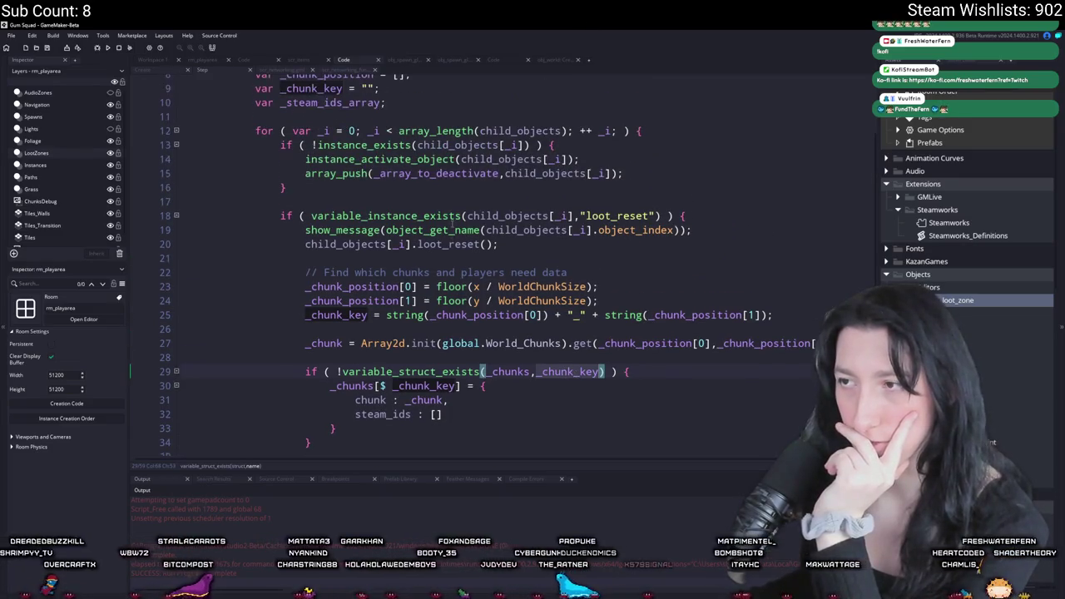
Prefix x and y in the floor calls on lines 23–24 with child_objects[_i]. and rebuild
{"action": "left_click", "coordinate": [474, 287]}
{"action": "scroll", "coordinate": [473, 249], "scroll_direction": "up", "scroll_amount": 3}
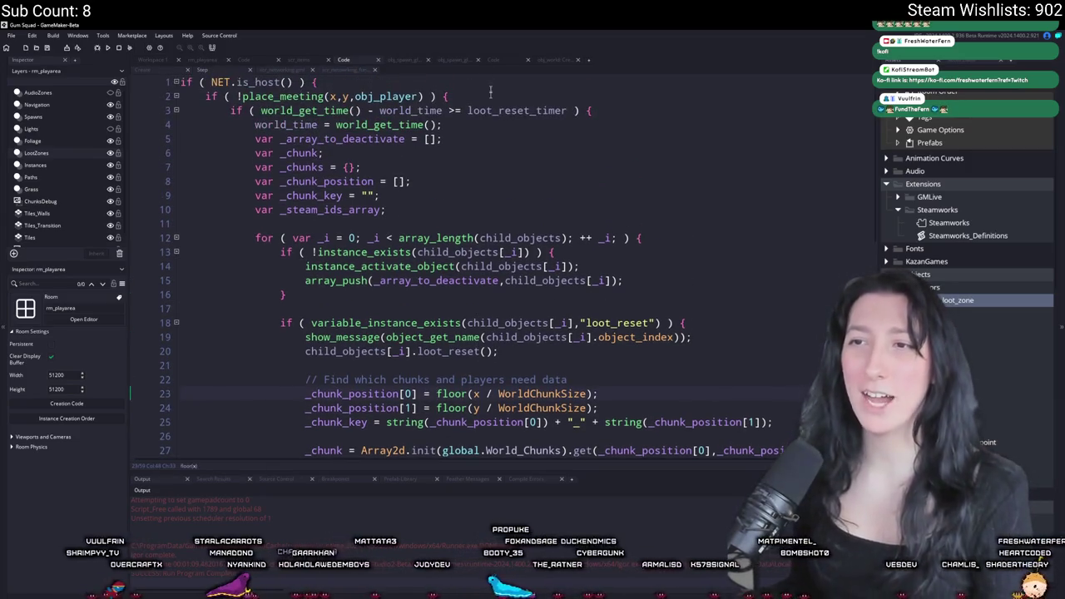
{"action": "scroll", "coordinate": [478, 349], "scroll_direction": "down", "scroll_amount": 1}
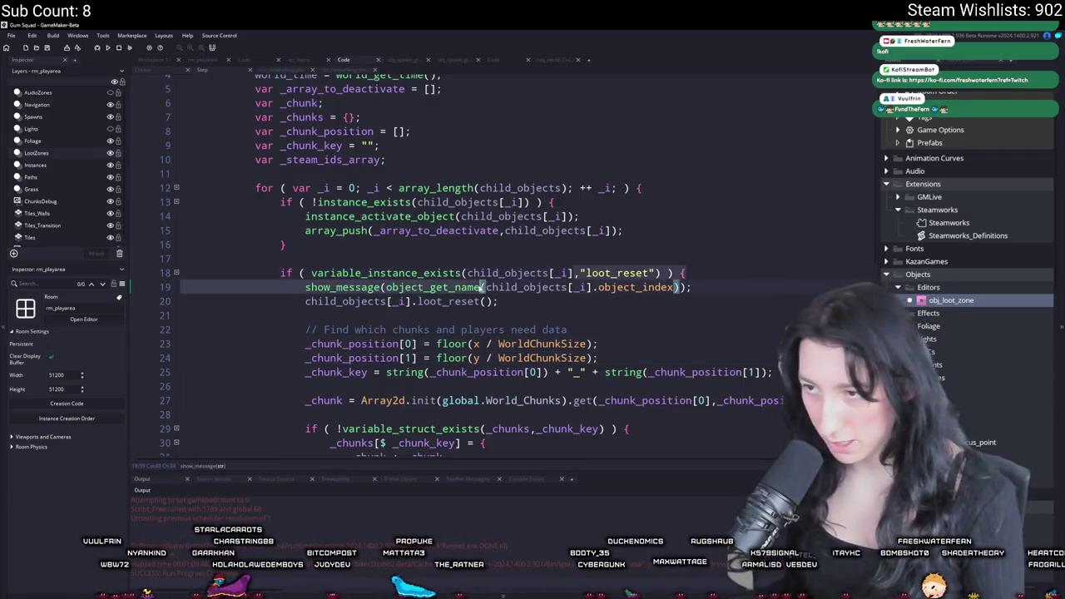
{"action": "type", "text": "child_objects[_i]."}
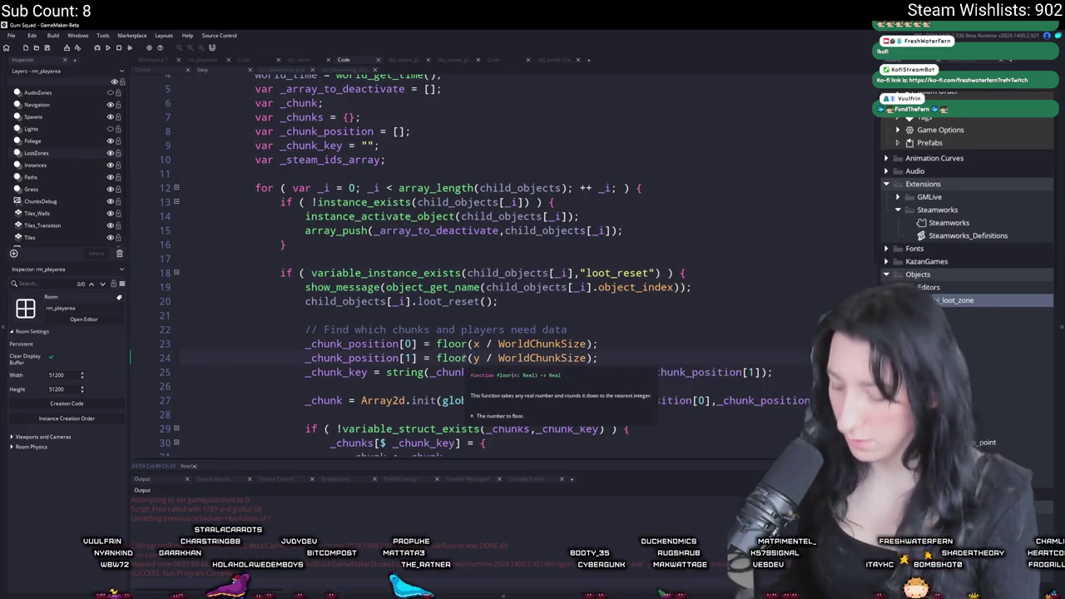
{"action": "key", "text": "F5"}
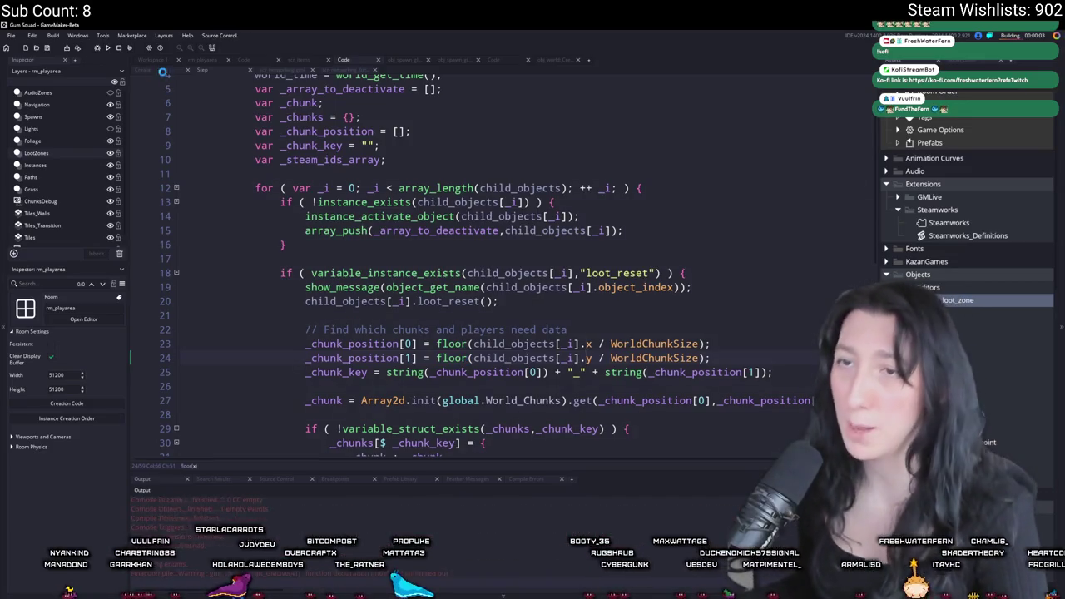
{"action": "left_click", "coordinate": [200, 61]}
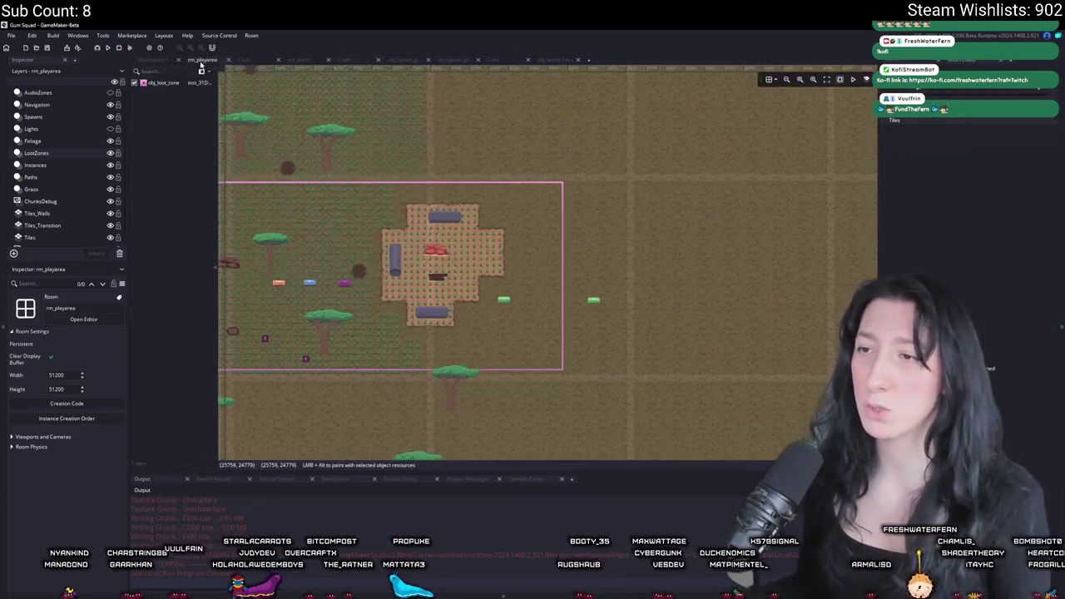
Look over the rm_playarea room, then return to the world chunk script's load_network_array
{"action": "scroll", "coordinate": [363, 183], "scroll_direction": "up", "scroll_amount": 3}
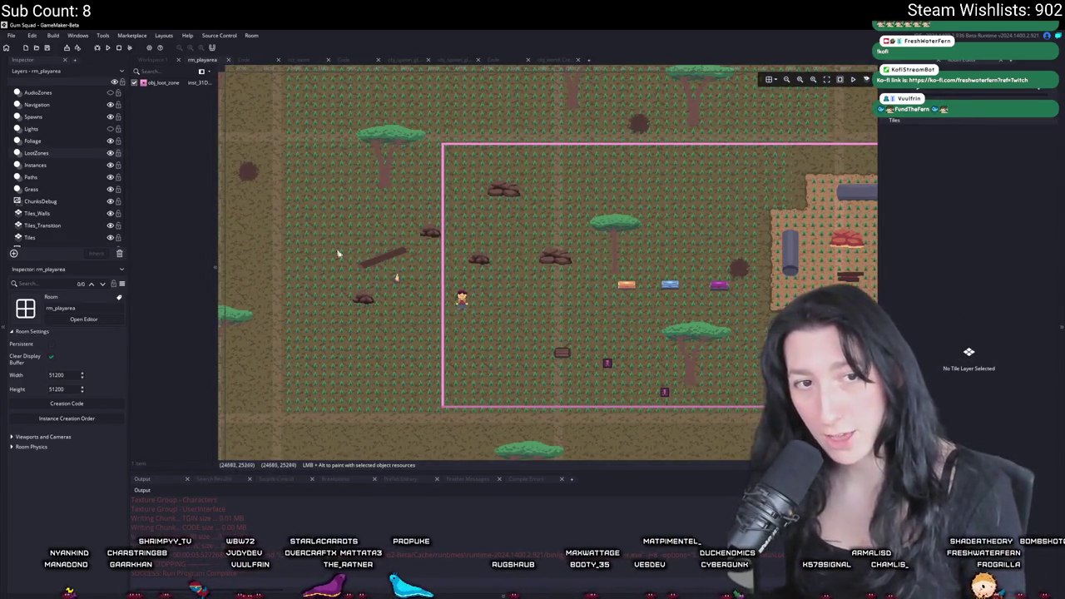
{"action": "scroll", "coordinate": [396, 279], "scroll_direction": "up", "scroll_amount": 2}
{"action": "scroll", "coordinate": [396, 279], "scroll_direction": "down", "scroll_amount": 3}
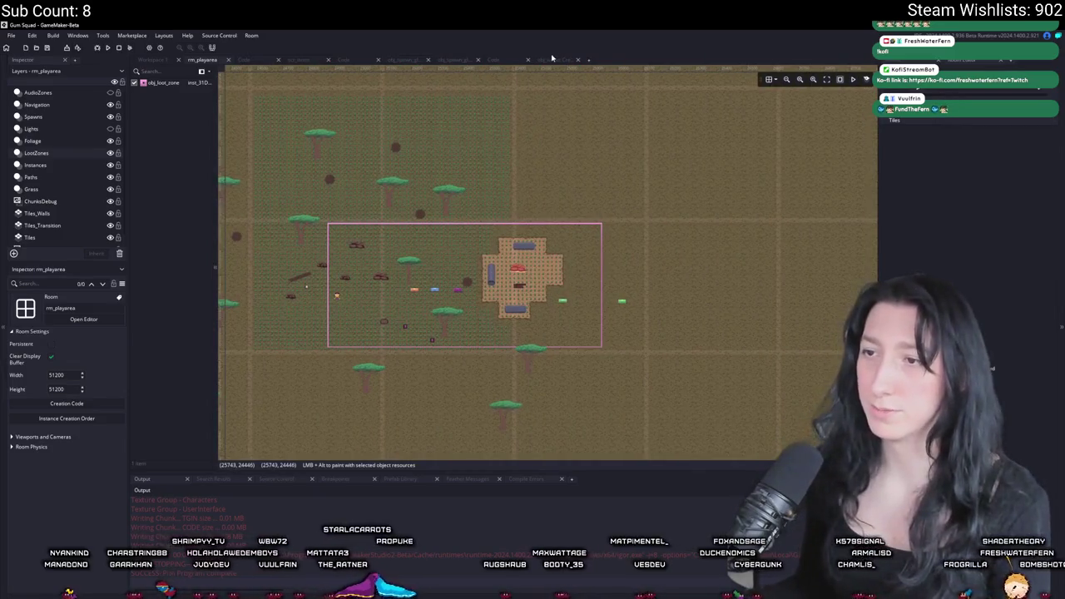
{"action": "left_click", "coordinate": [552, 59]}
{"action": "left_click", "coordinate": [496, 61]}
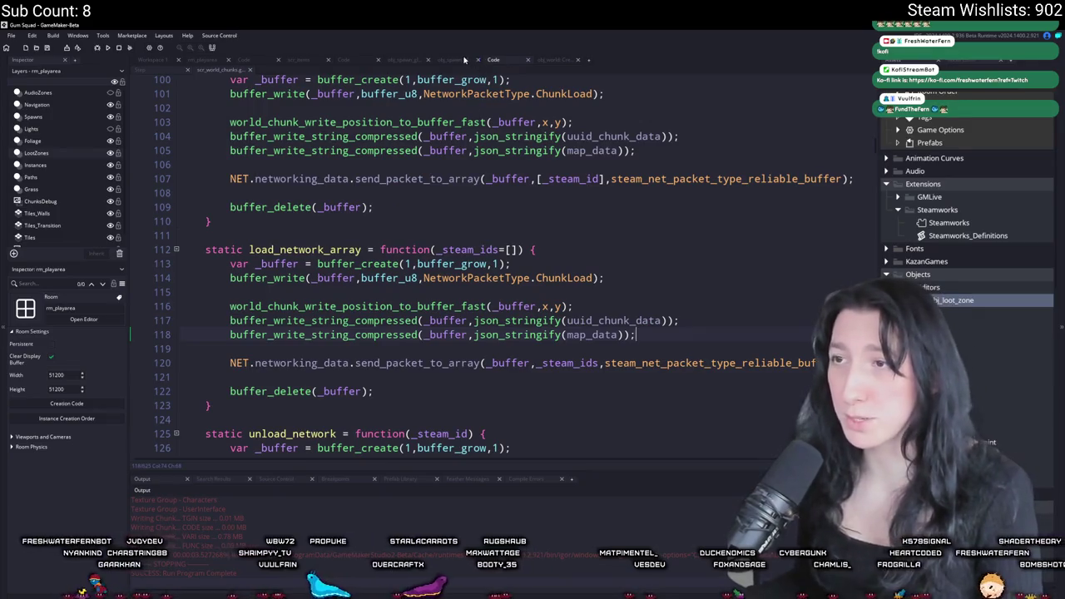
Delete the show_message debug line 19 and the log line 54 from the loot zone code
{"action": "left_click", "coordinate": [464, 59]}
{"action": "left_click", "coordinate": [344, 59]}
{"action": "scroll", "coordinate": [574, 326], "scroll_direction": "up", "scroll_amount": 2}
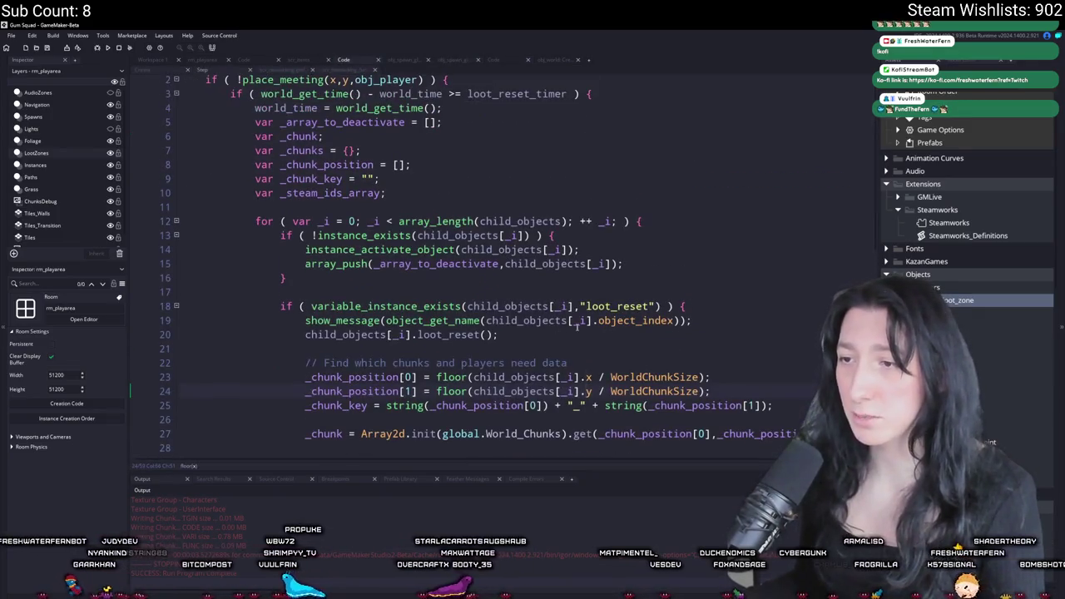
{"action": "triple_click", "coordinate": [713, 320]}
{"action": "key", "text": "BackSpace"}
{"action": "scroll", "coordinate": [509, 371], "scroll_direction": "down", "scroll_amount": 10}
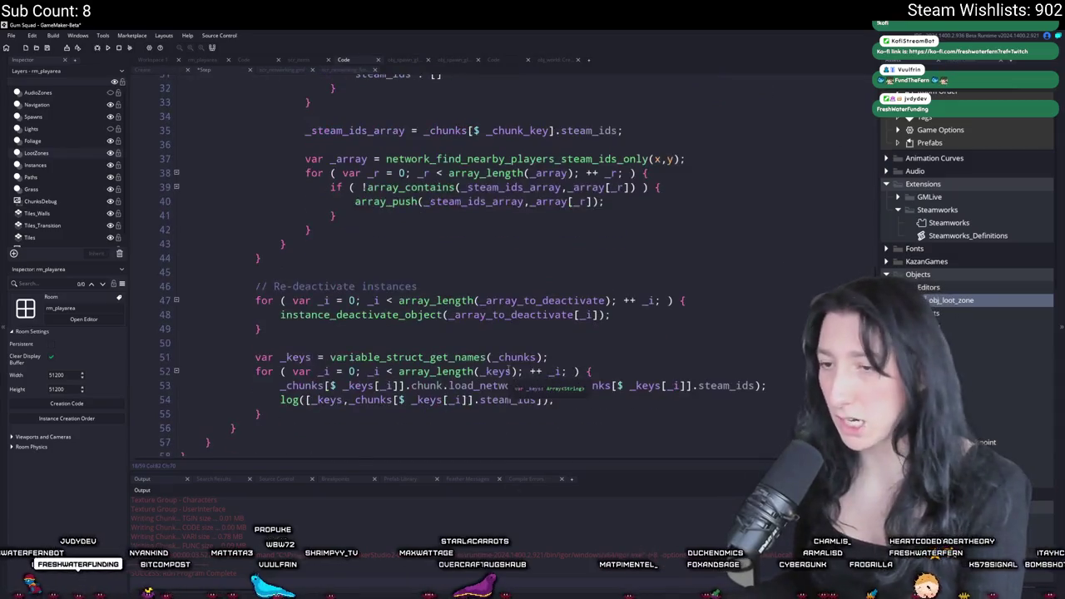
{"action": "triple_click", "coordinate": [672, 398]}
{"action": "key", "text": "BackSpace"}
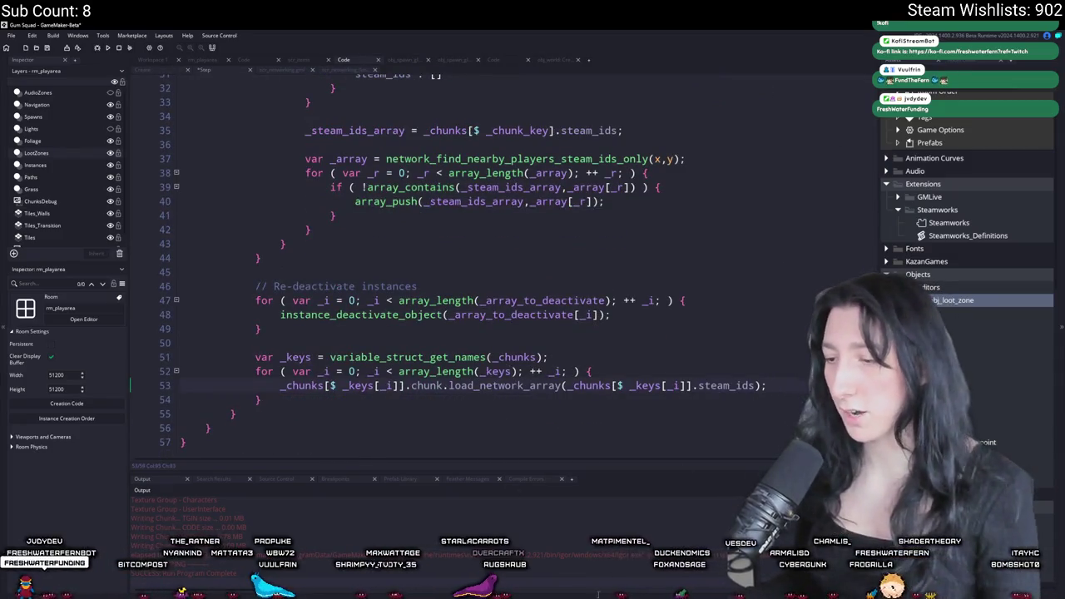
Commit the changes in GitHub Desktop with summary 'Test' and view the history
{"action": "left_click", "coordinate": [599, 596]}
{"action": "type", "text": "Test"}
{"action": "left_click", "coordinate": [298, 493]}
{"action": "left_click", "coordinate": [364, 163]}
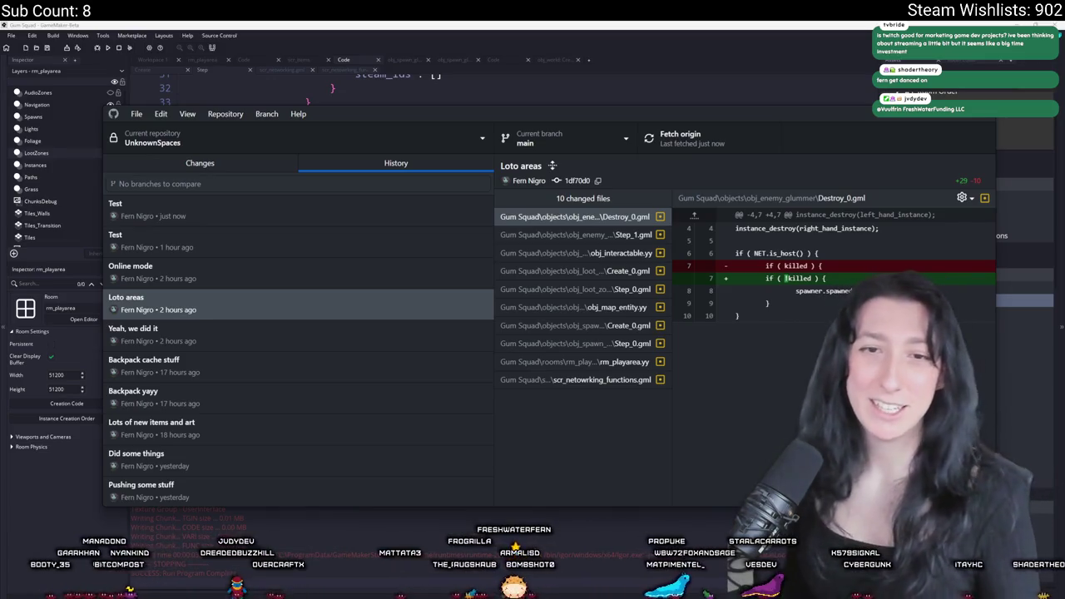
Close GitHub Desktop and return to the rebuilt Gum Squad at its main menu
{"action": "left_click", "coordinate": [310, 23]}
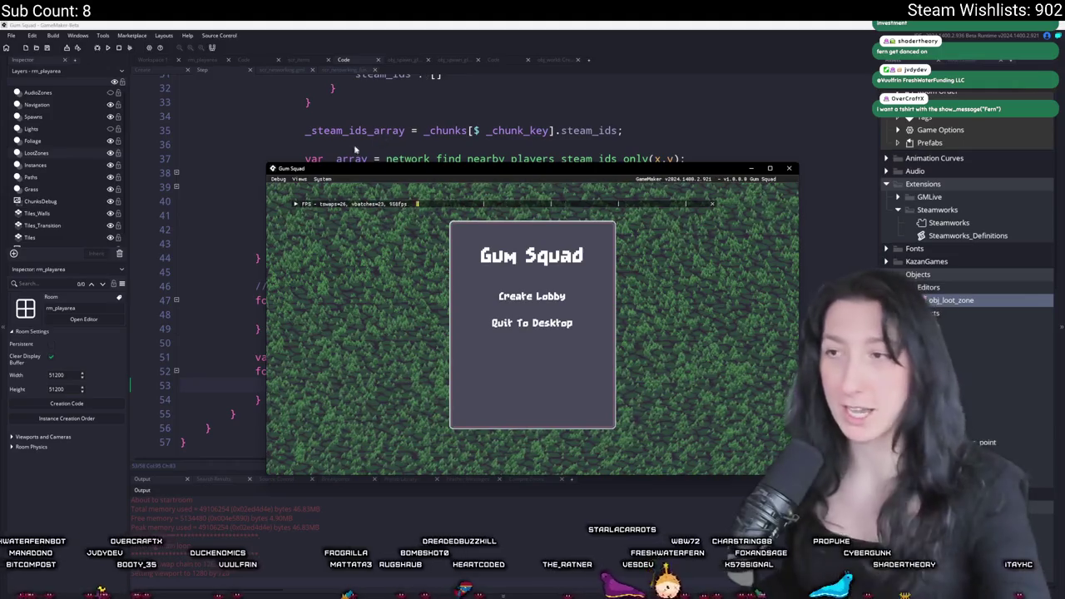
Join the host's game from the Steam overlay friends list, then shrink the game window
{"action": "key", "text": "shift+Tab"}
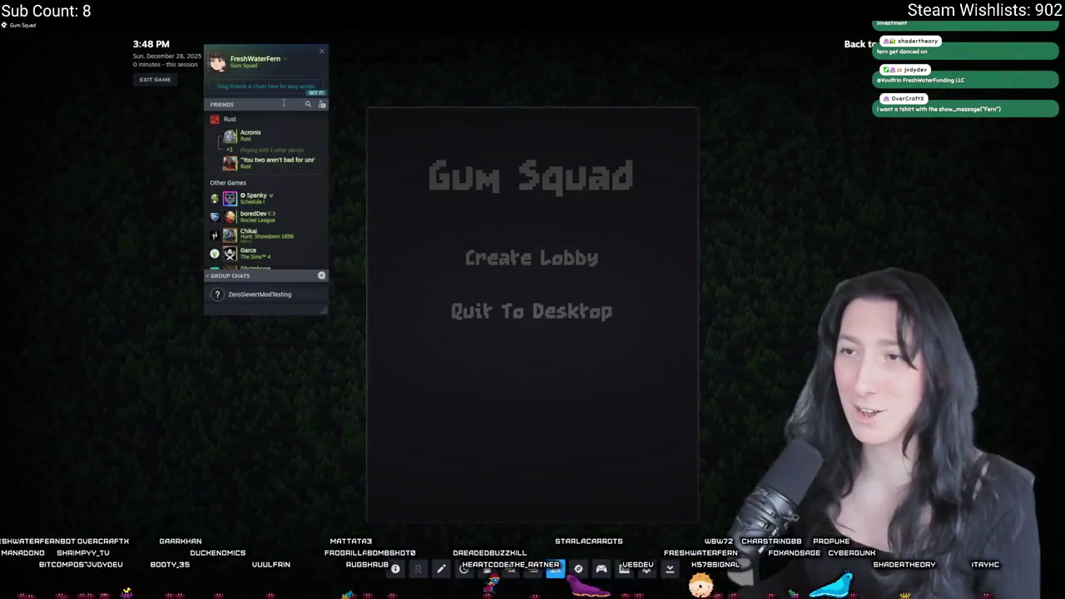
{"action": "left_click", "coordinate": [283, 102]}
{"action": "type", "text": "salt"}
{"action": "right_click", "coordinate": [272, 125]}
{"action": "left_click", "coordinate": [311, 213]}
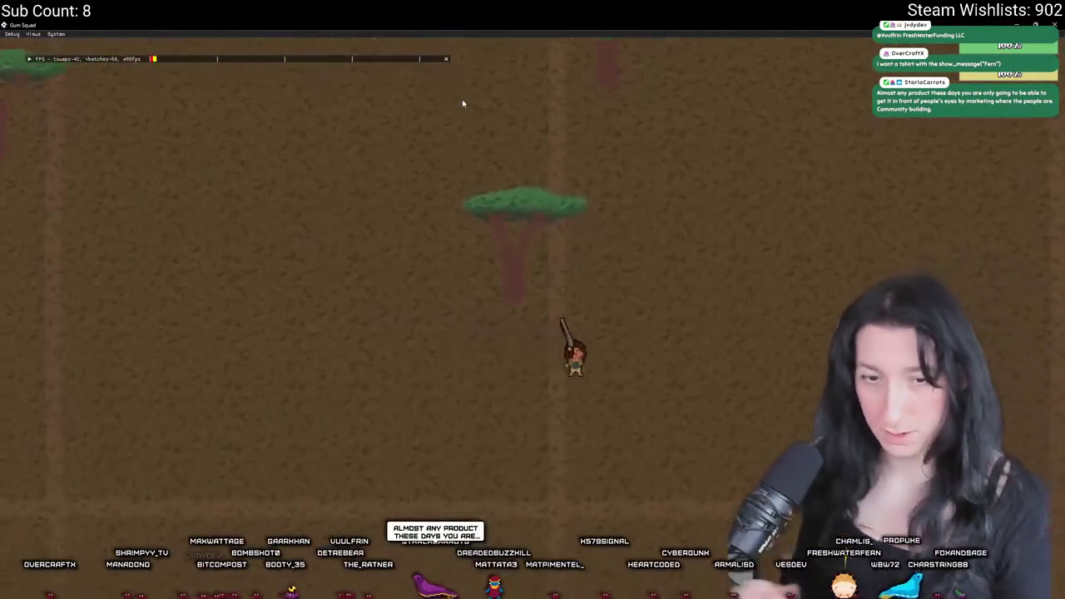
{"action": "key", "text": "super+Down"}
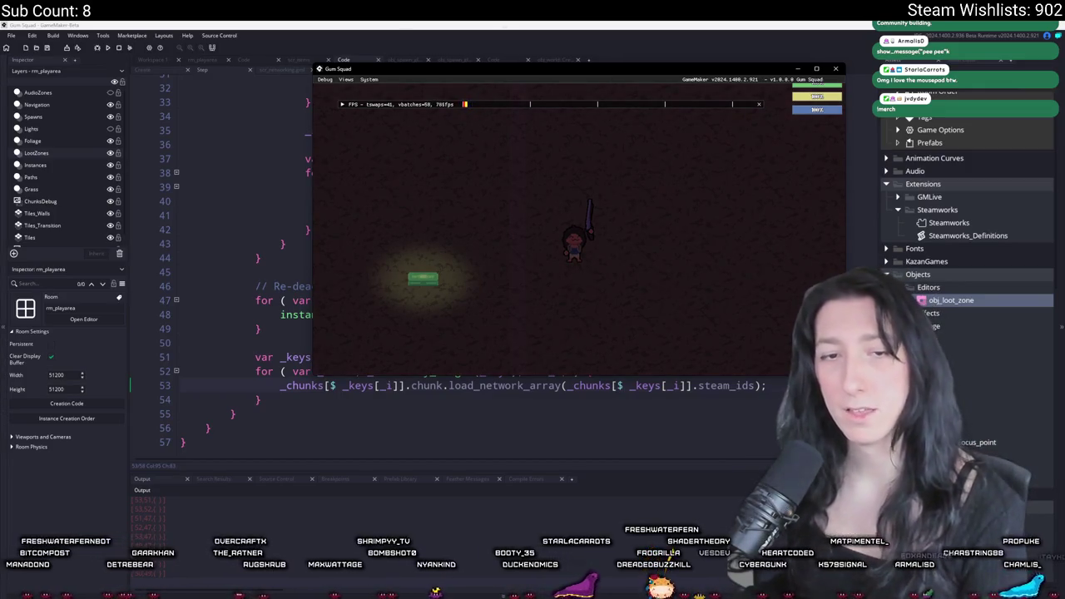
Walk the character left to the green loot crates, open one, then head right
{"action": "key", "text": "a"}
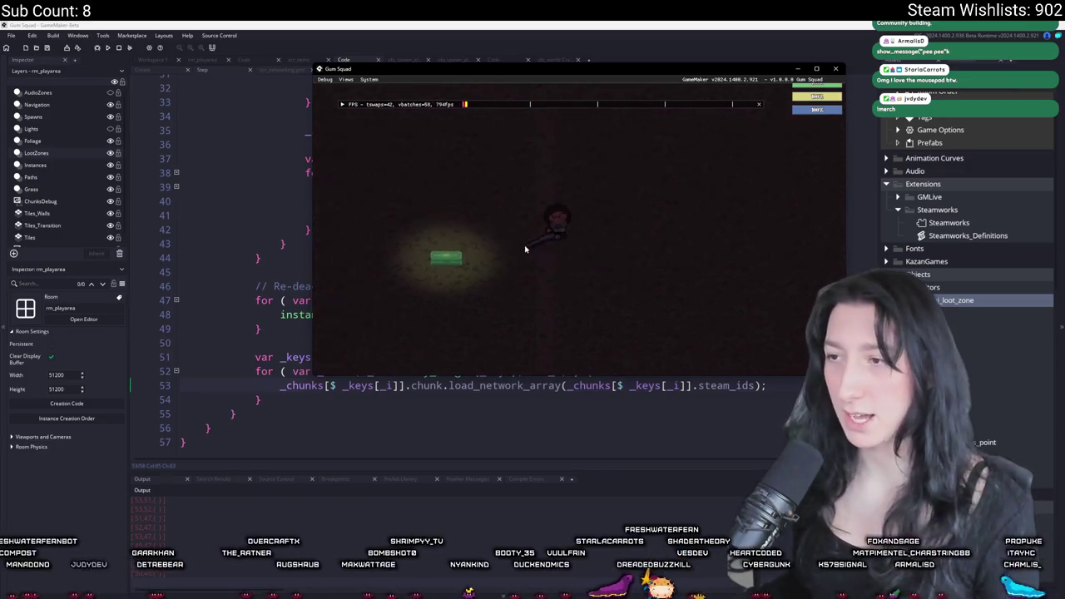
{"action": "key", "text": "a"}
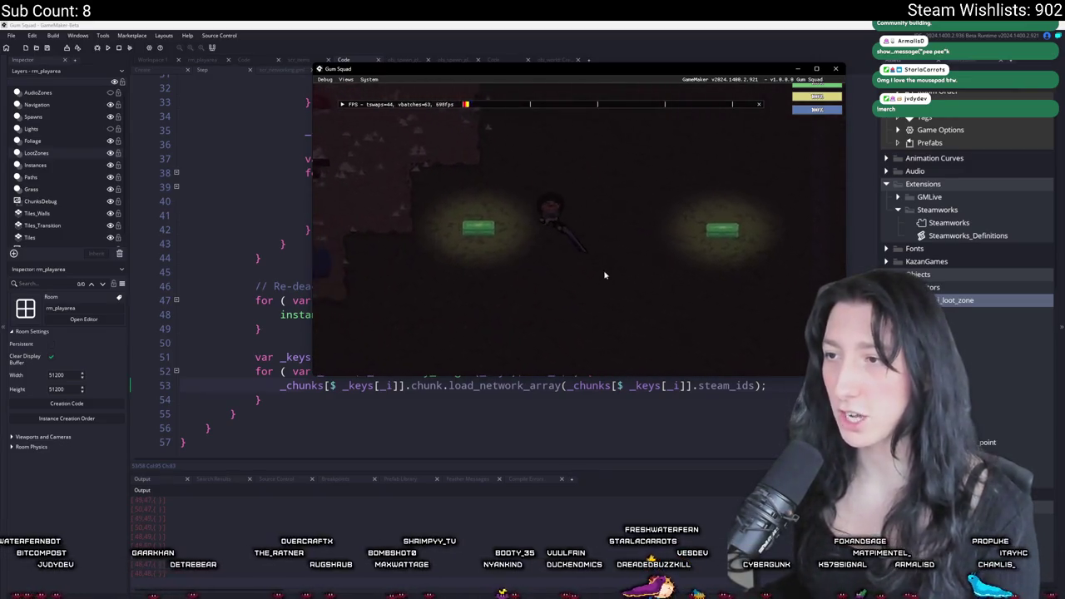
{"action": "key", "text": "e"}
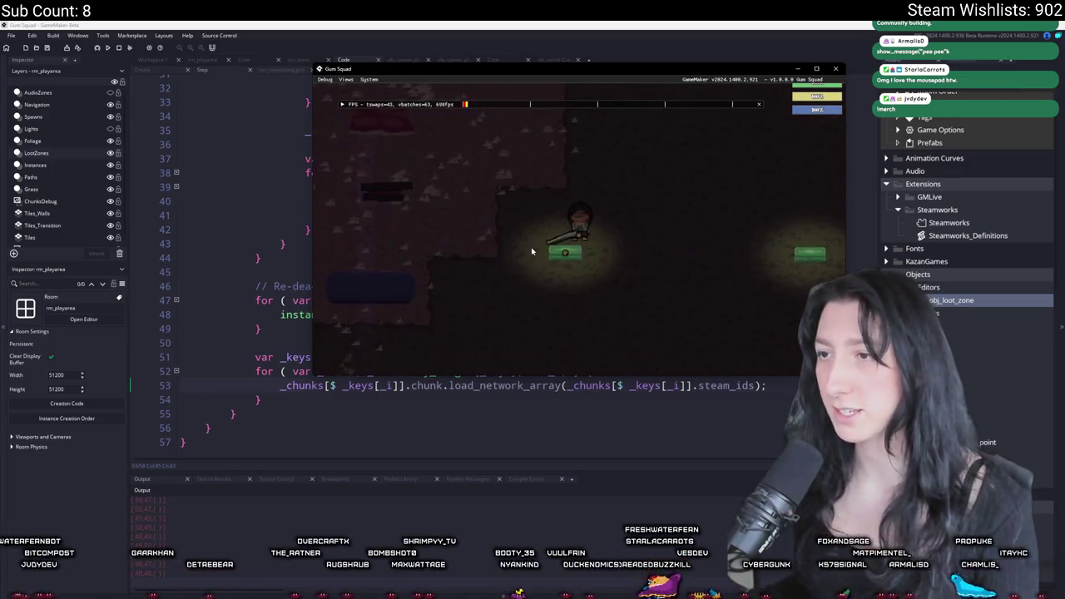
{"action": "key", "text": "d"}
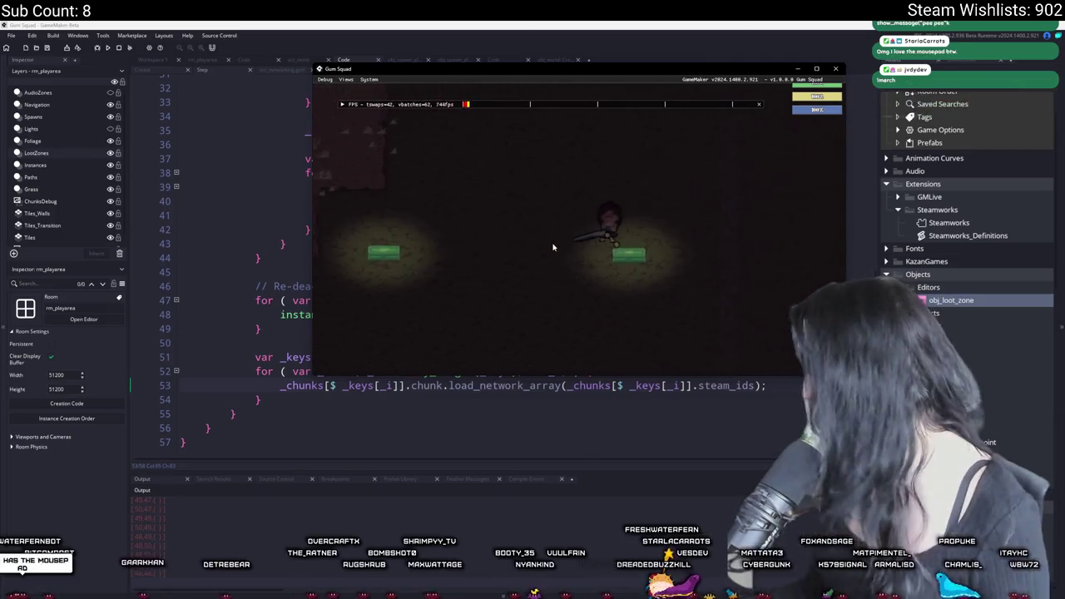
{"action": "key", "text": "d"}
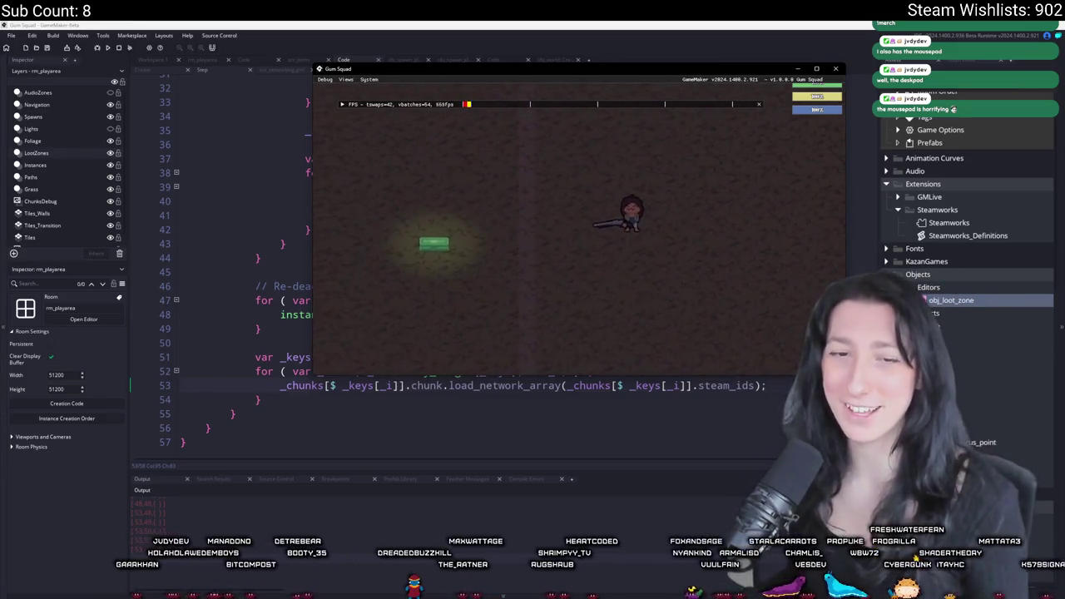
Walk back to the loot crates and open a nearby crate's loot grid
{"action": "key", "text": "d"}
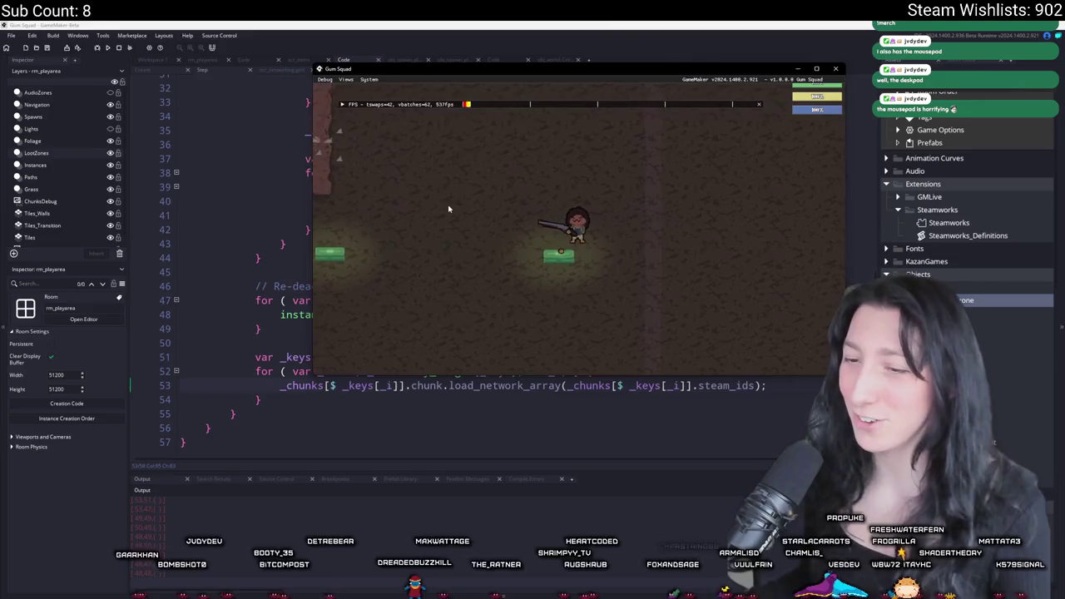
{"action": "key", "text": "a"}
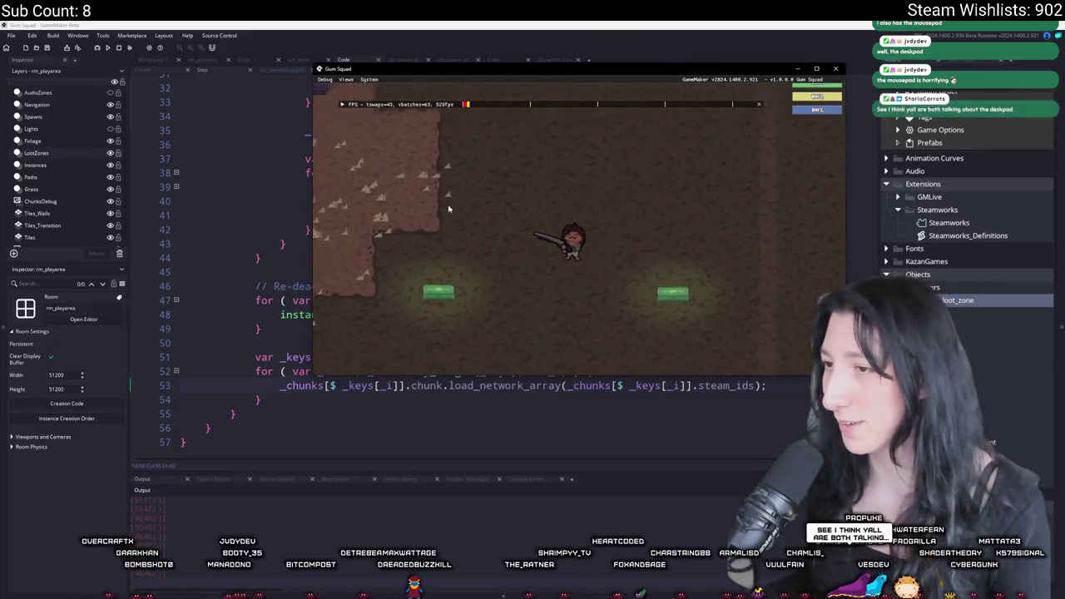
{"action": "key", "text": "e"}
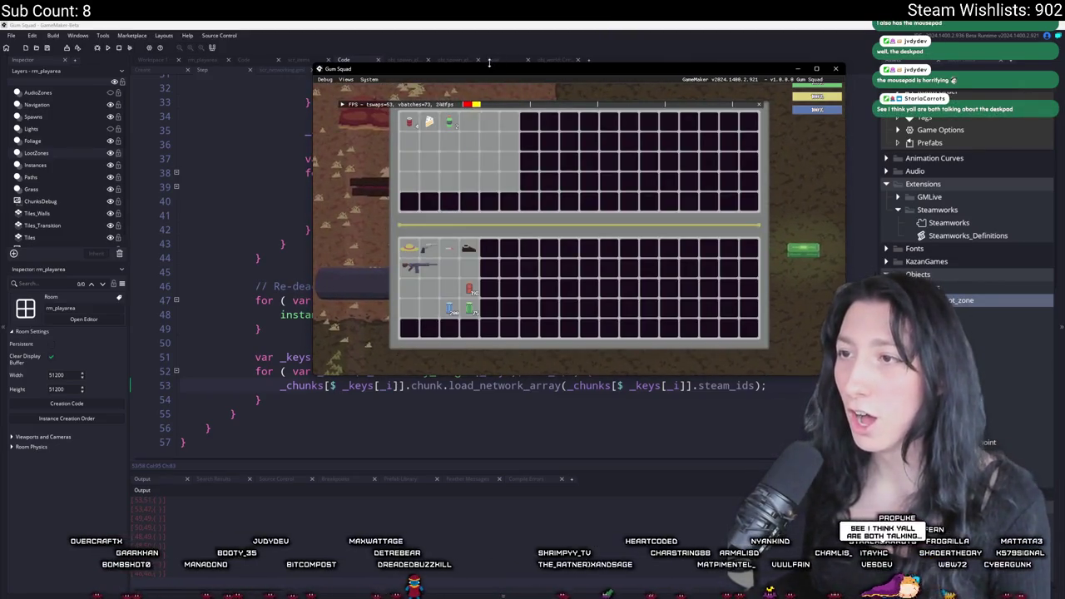
Maximize the game window to fill the screen and close the inventory
{"action": "left_click_drag", "start_coordinate": [490, 63], "coordinate": [483, 23]}
{"action": "double_click", "coordinate": [485, 31]}
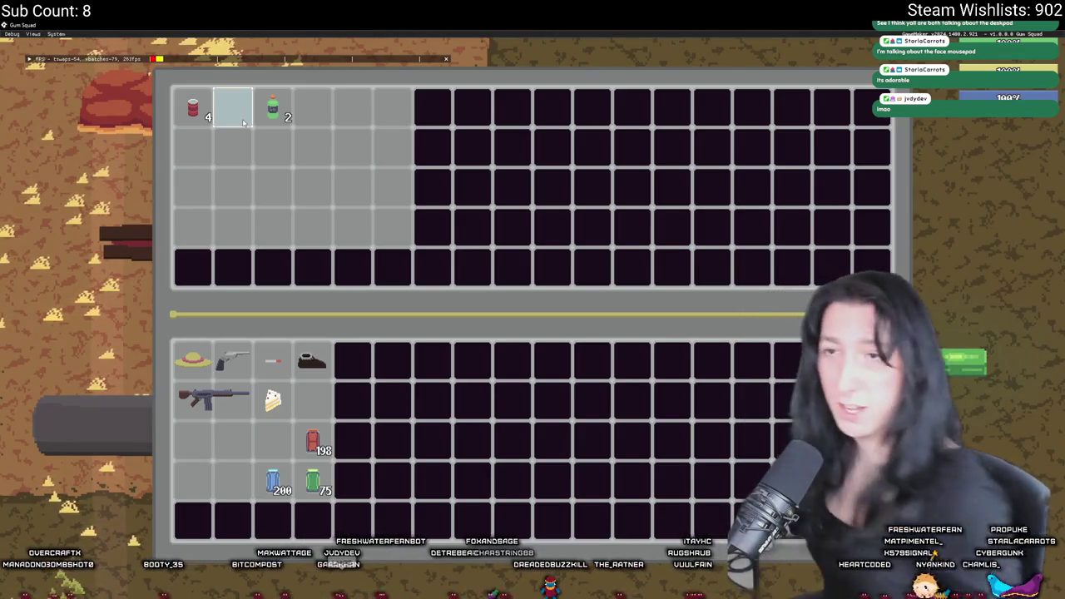
{"action": "key", "text": "Tab"}
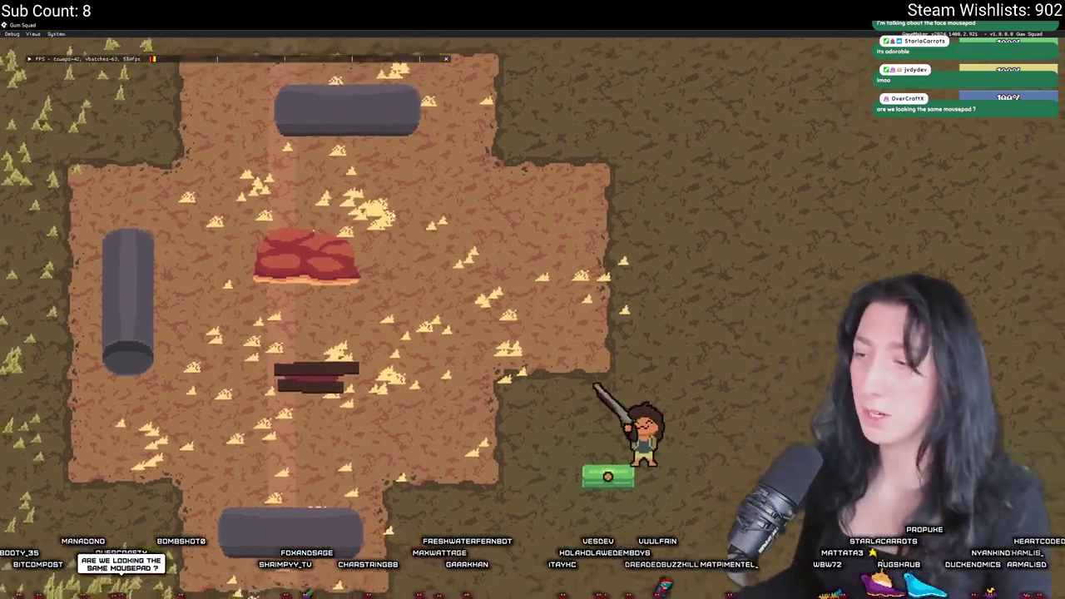
Check the inventory, then walk right and back up-left to the left crate
{"action": "key", "text": "i"}
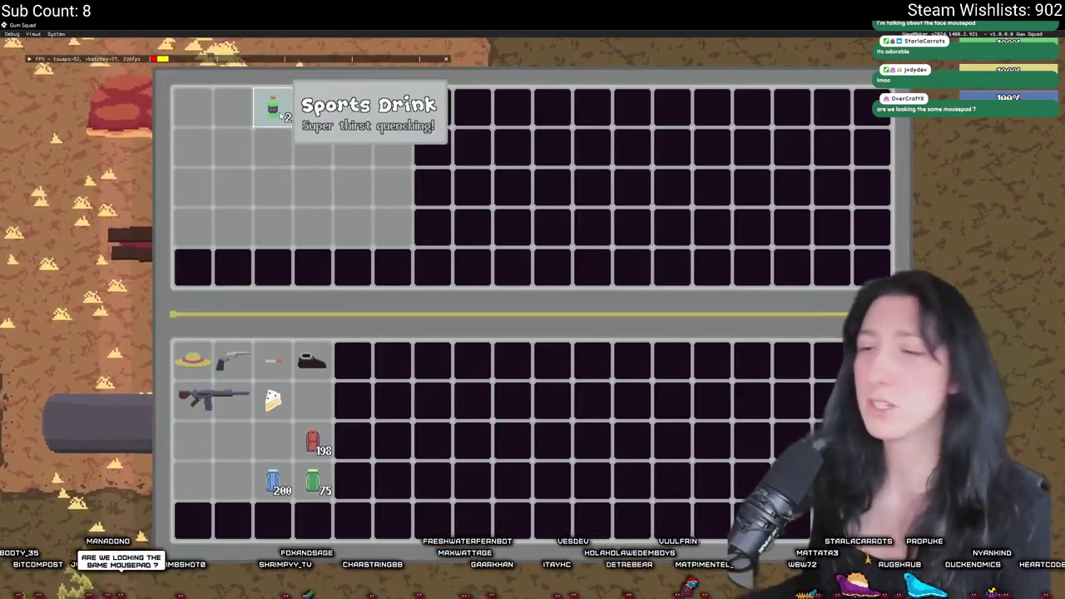
{"action": "key", "text": "i"}
{"action": "key", "text": "d"}
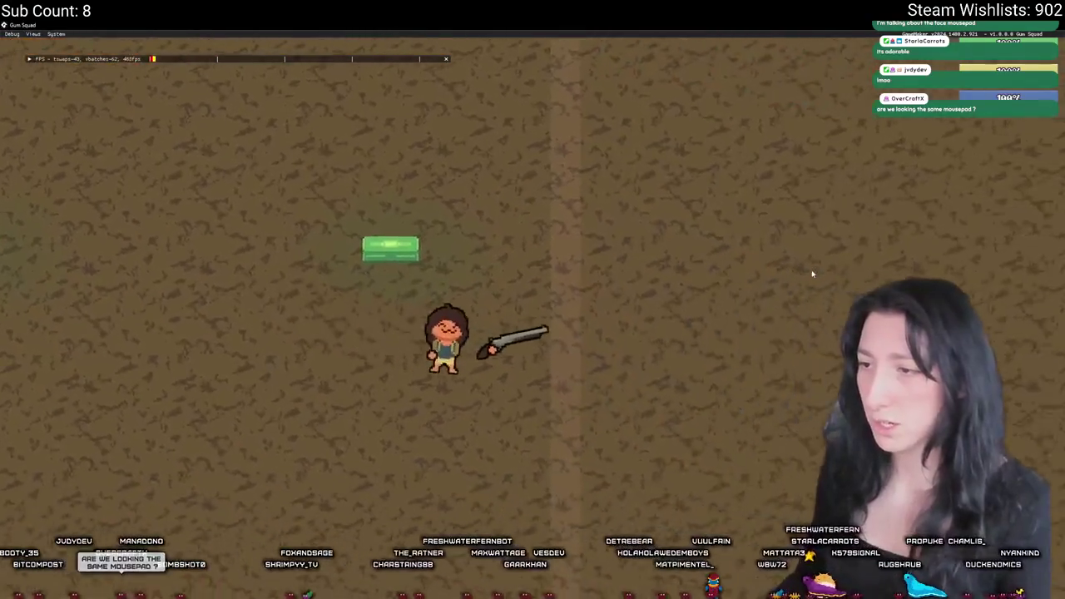
{"action": "key", "text": "a"}
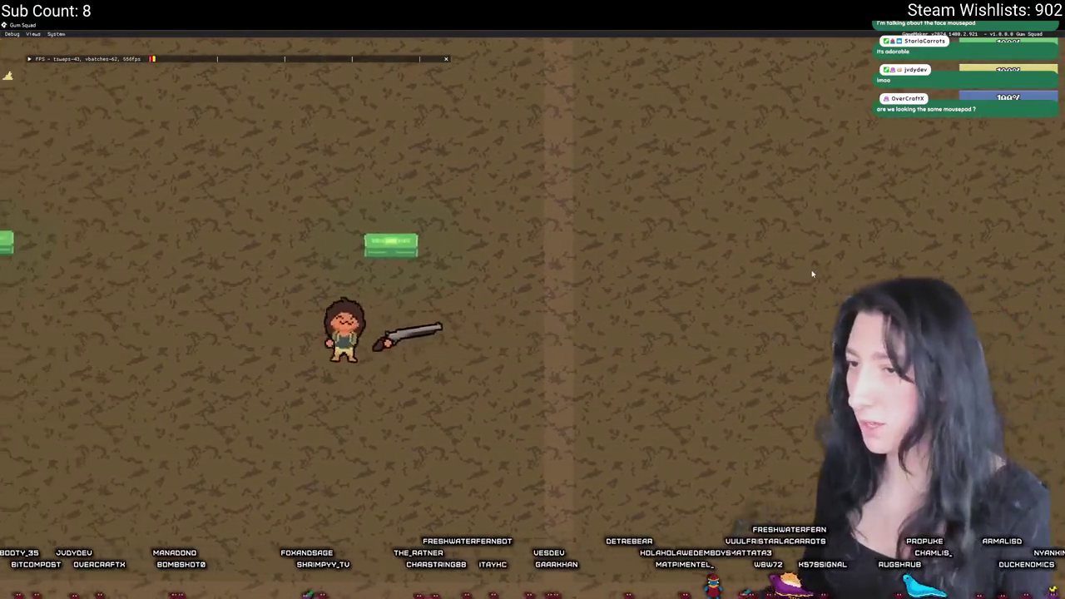
{"action": "key", "text": "w"}
{"action": "key", "text": "i"}
{"action": "key", "text": "i"}
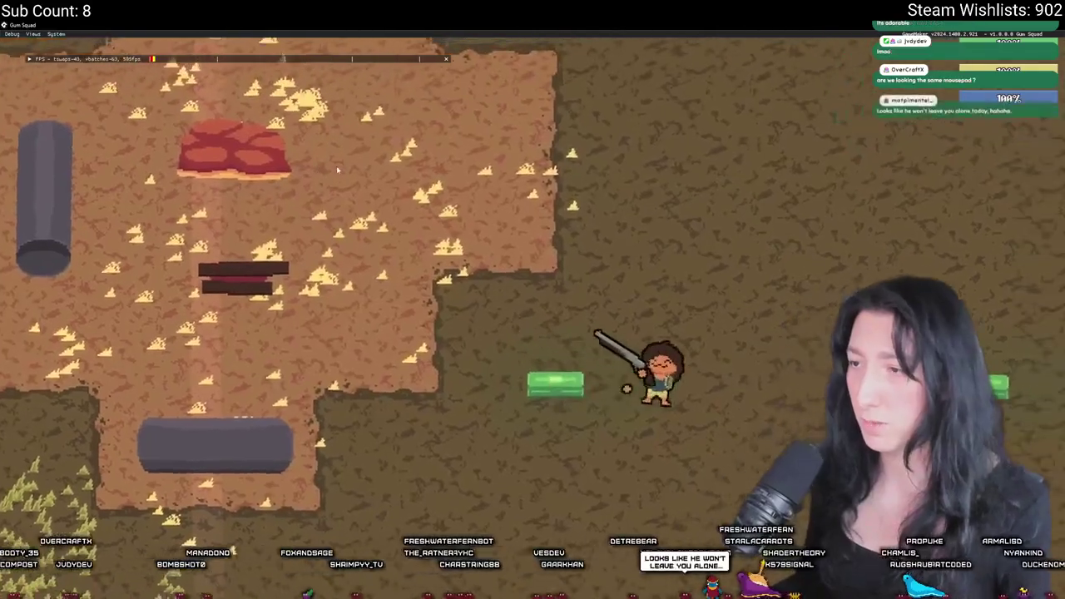
Restore the game window over the editor and open the crate's loot grid of two sports drinks
{"action": "scroll", "coordinate": [337, 166], "scroll_direction": "down", "scroll_amount": 5}
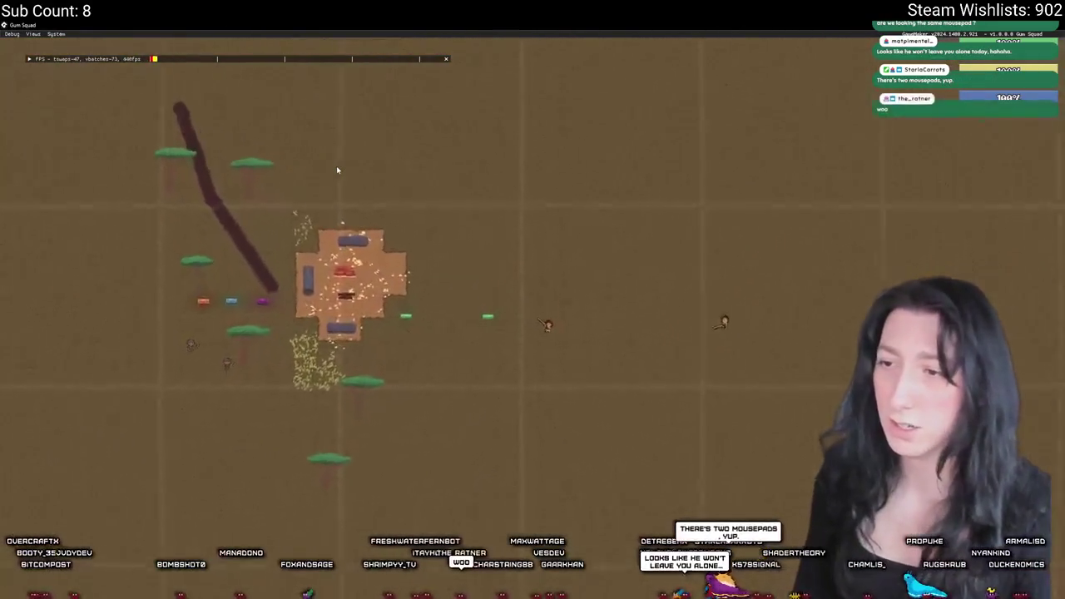
{"action": "scroll", "coordinate": [336, 165], "scroll_direction": "up", "scroll_amount": 5}
{"action": "mouse_move", "coordinate": [431, 21]}
{"action": "left_mouse_down"}
{"action": "mouse_move", "coordinate": [626, 338]}
{"action": "mouse_move", "coordinate": [608, 376]}
{"action": "mouse_move", "coordinate": [541, 2]}
{"action": "left_mouse_up"}
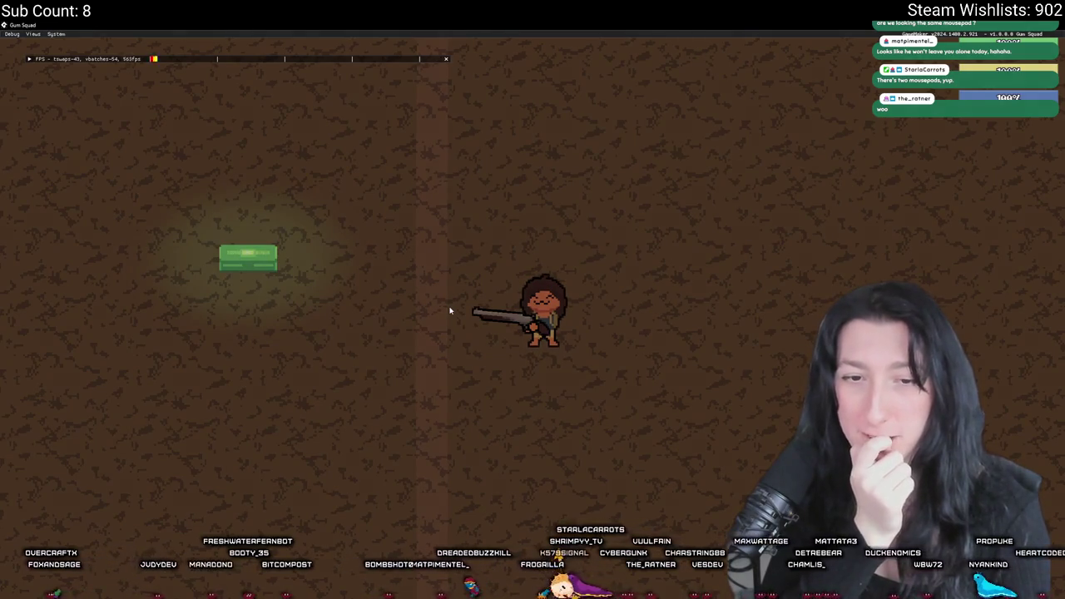
{"action": "scroll", "coordinate": [450, 310], "scroll_direction": "down", "scroll_amount": 8}
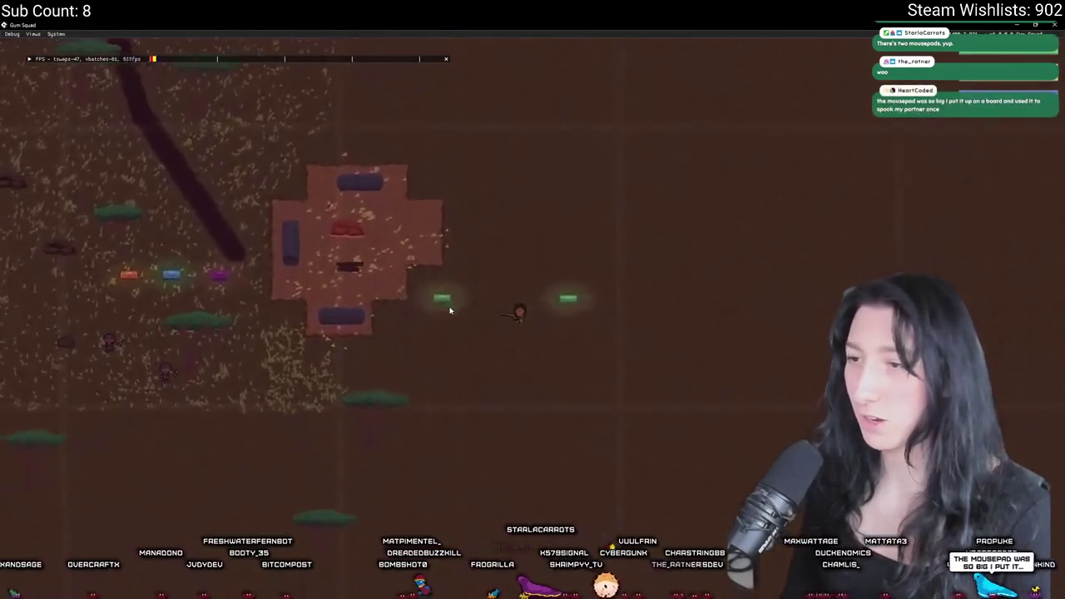
{"action": "scroll", "coordinate": [450, 311], "scroll_direction": "up", "scroll_amount": 8}
{"action": "key", "text": "Tab"}
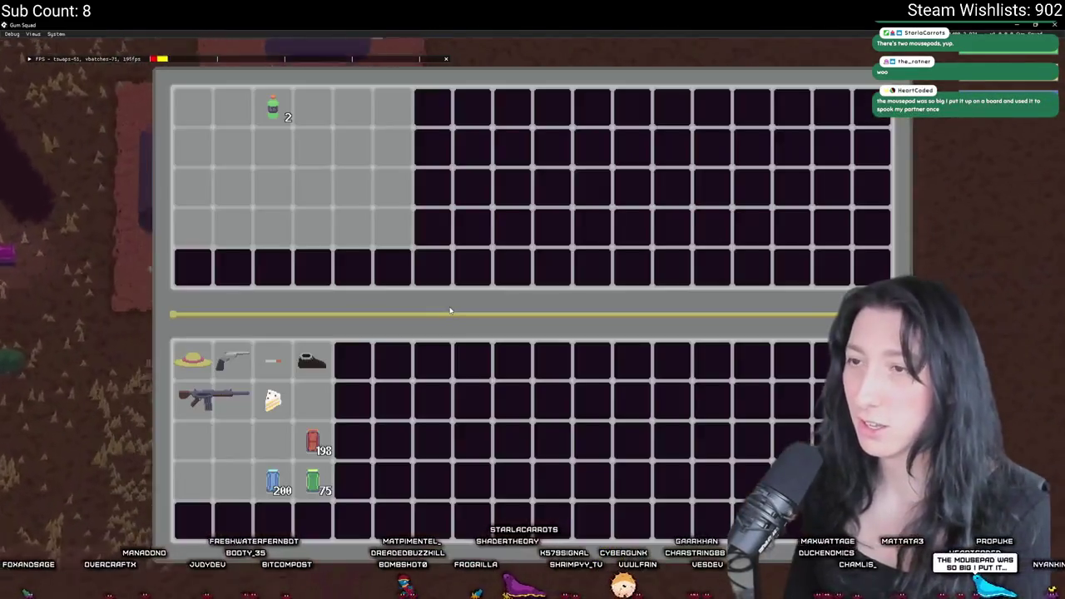
Close the inventory, stop the running game and switch to the relaunched instance
{"action": "key", "text": "Tab"}
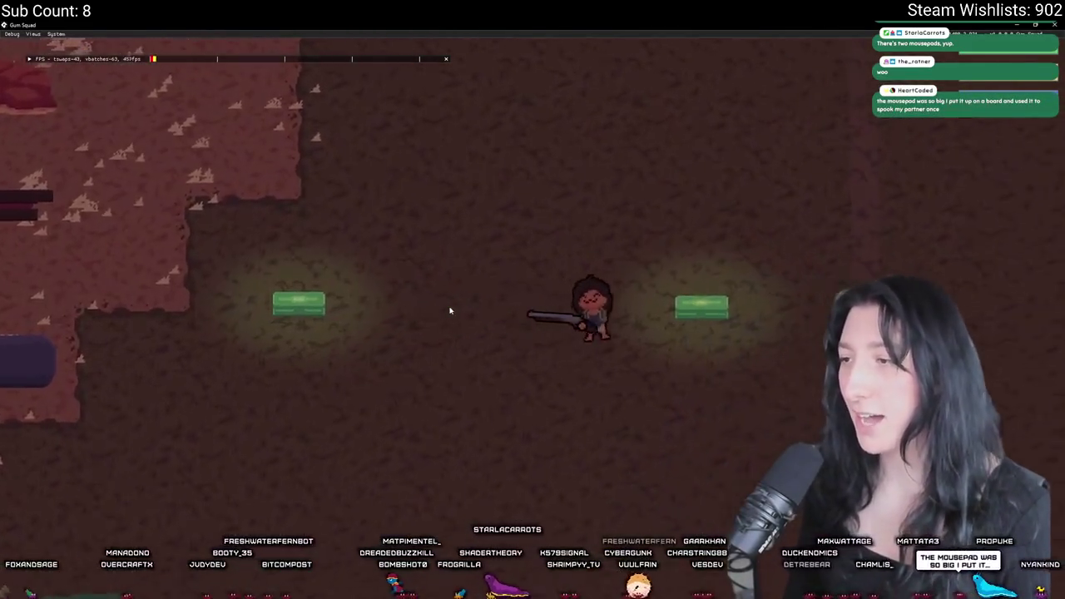
{"action": "key", "text": "d"}
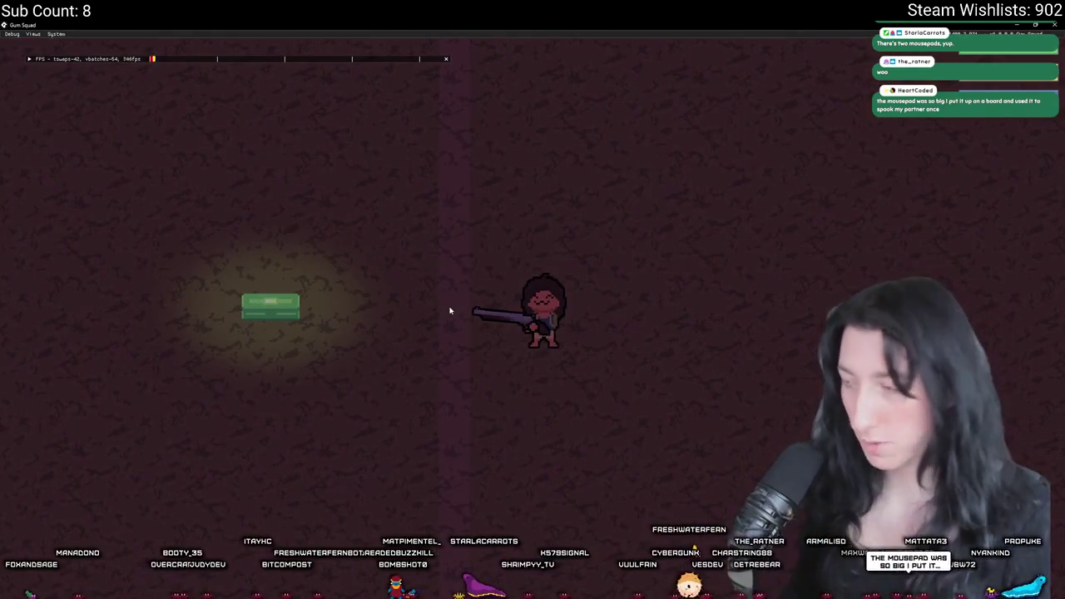
{"action": "key", "text": "Escape"}
{"action": "key", "text": "alt+Tab"}
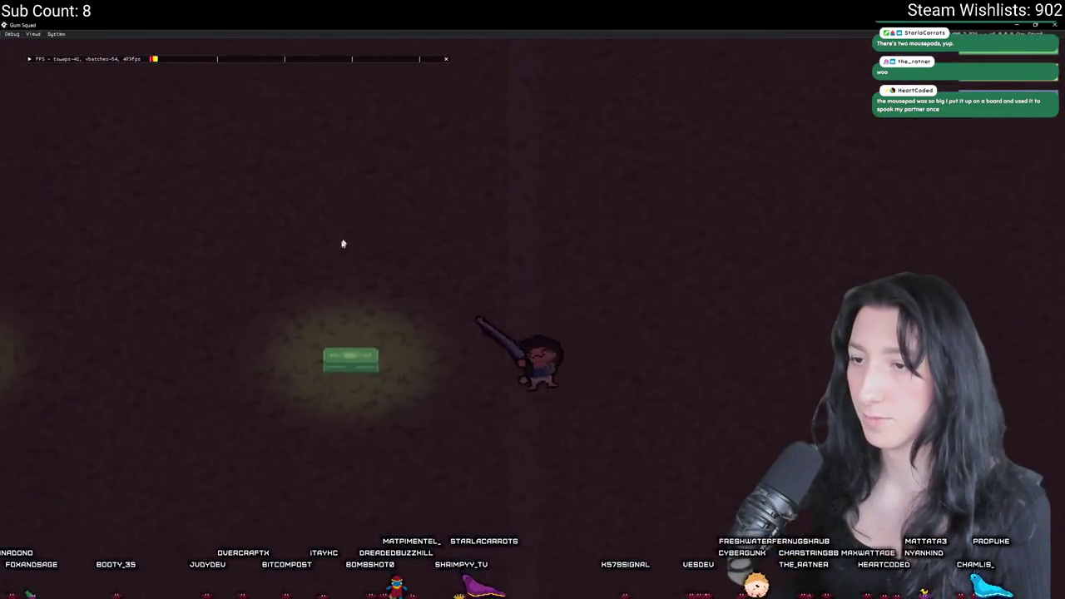
Walk to a crate, briefly check its loot, and circle back beside it
{"action": "key", "text": "d"}
{"action": "key", "text": "Tab"}
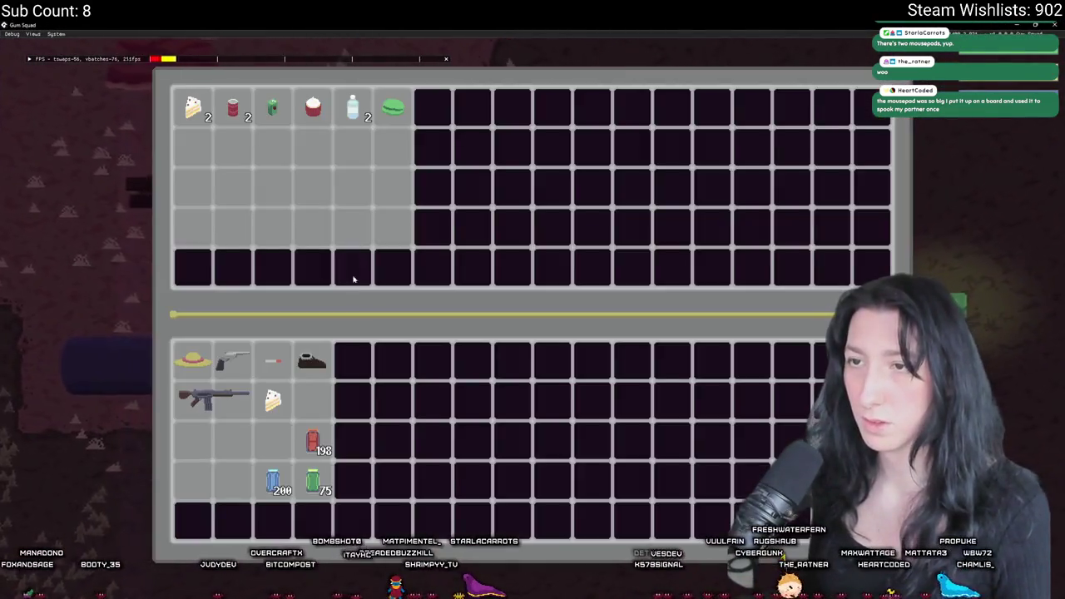
{"action": "key", "text": "Tab"}
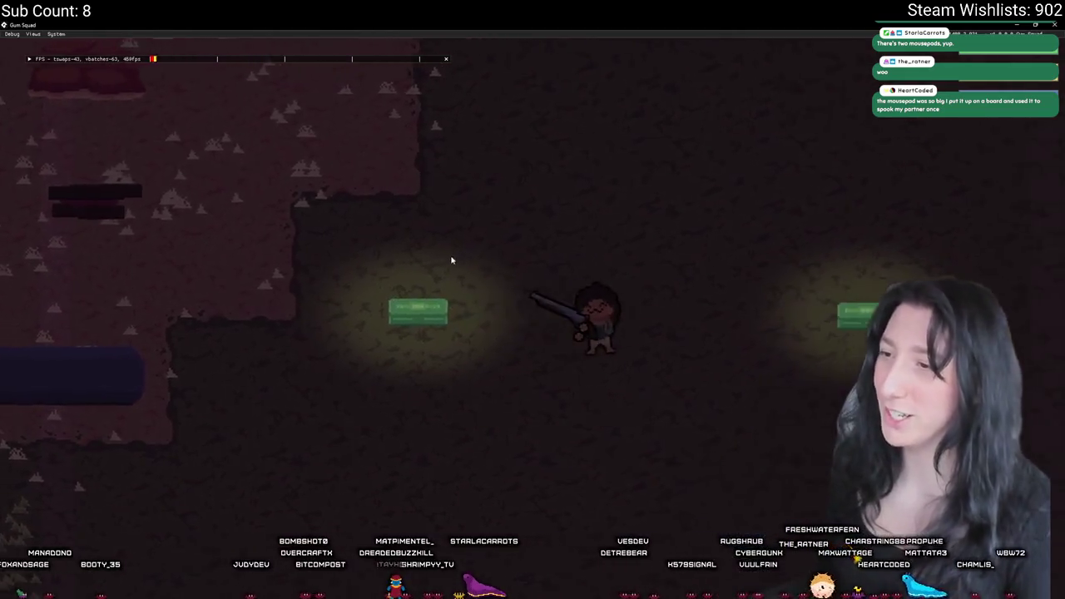
{"action": "key", "text": "d"}
{"action": "key", "text": "s"}
{"action": "key", "text": "a"}
{"action": "key", "text": "w"}
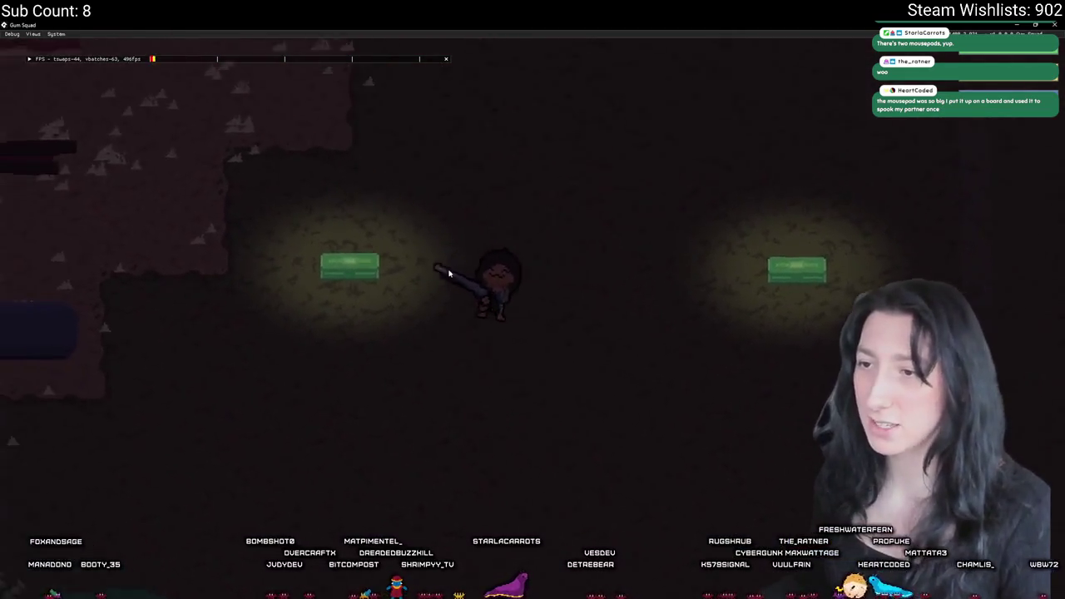
Transfer the crate's water bottles, cupcake and macaron into the player's inventory
{"action": "key", "text": "Tab"}
{"action": "left_click", "coordinate": [352, 113]}
{"action": "left_click", "coordinate": [378, 115]}
{"action": "key", "text": "Tab"}
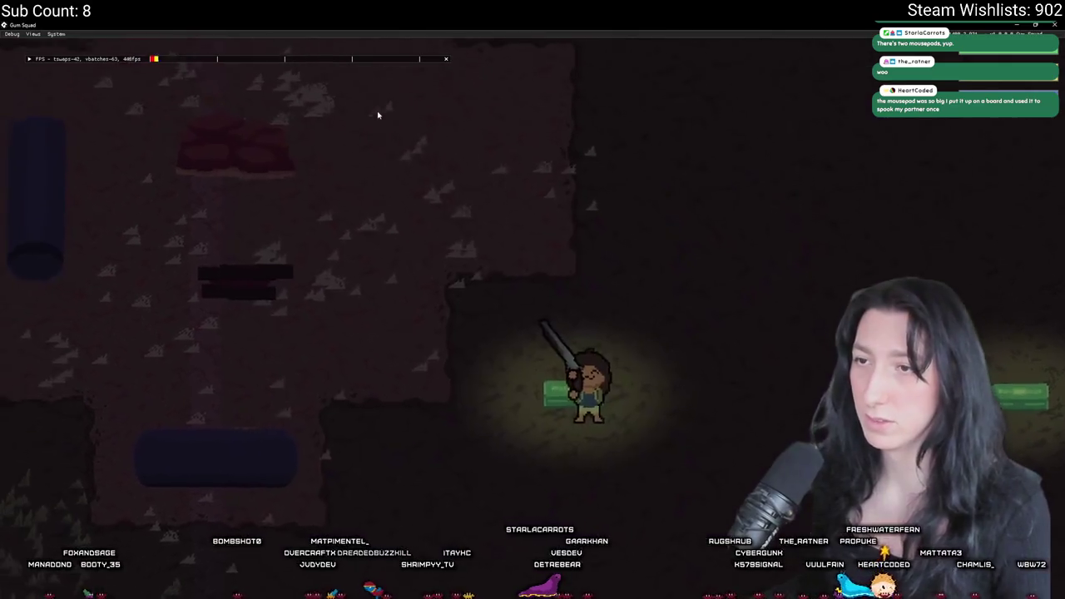
{"action": "key", "text": "s"}
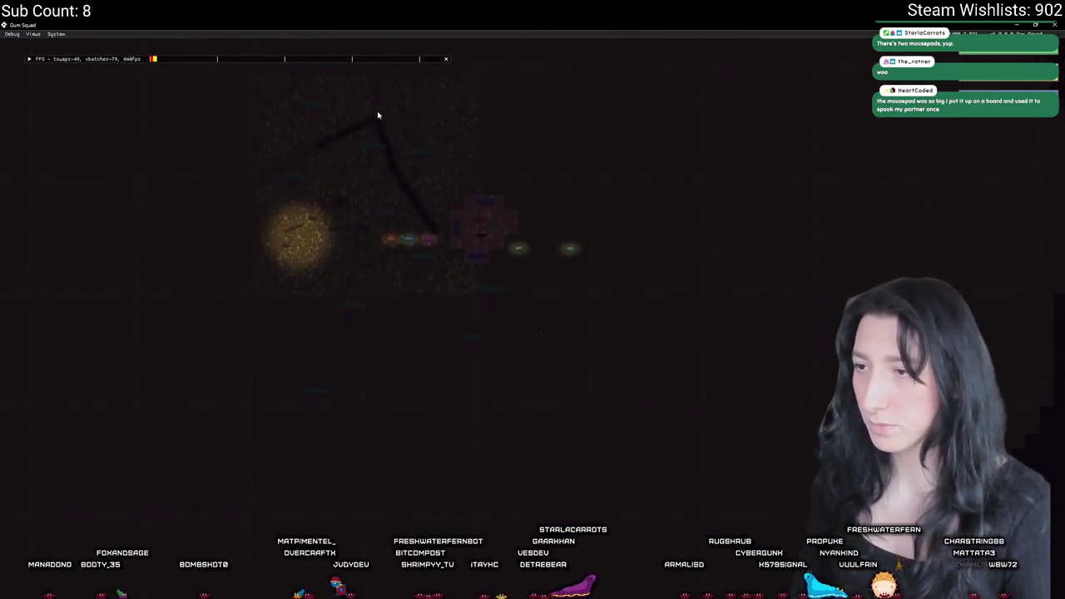
Walk the character down-left through the dark area and show the zoomed-out map view
{"action": "key", "text": "a"}
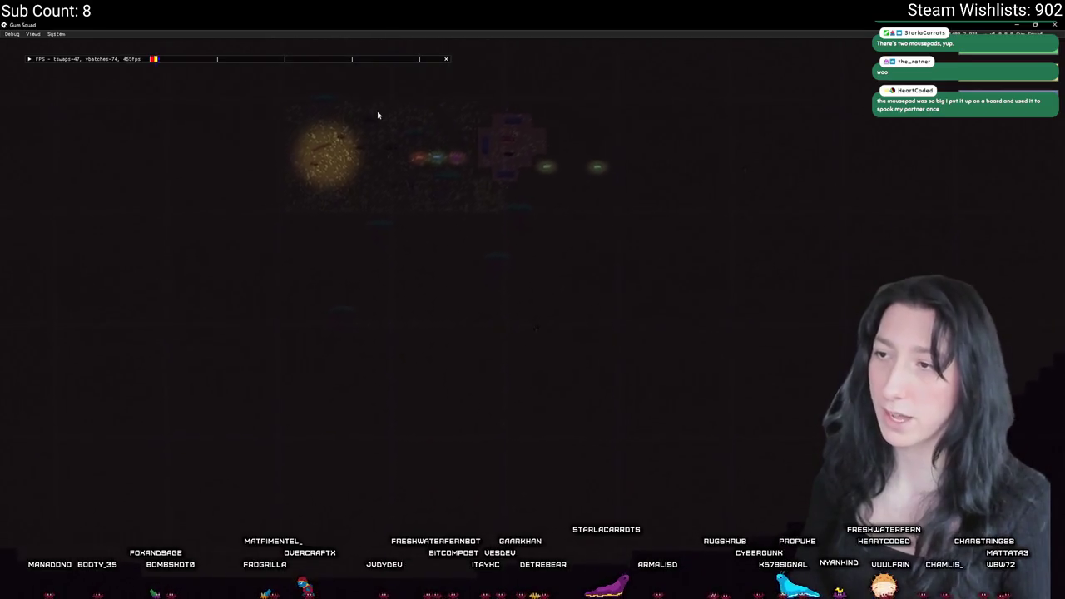
{"action": "key", "text": "a"}
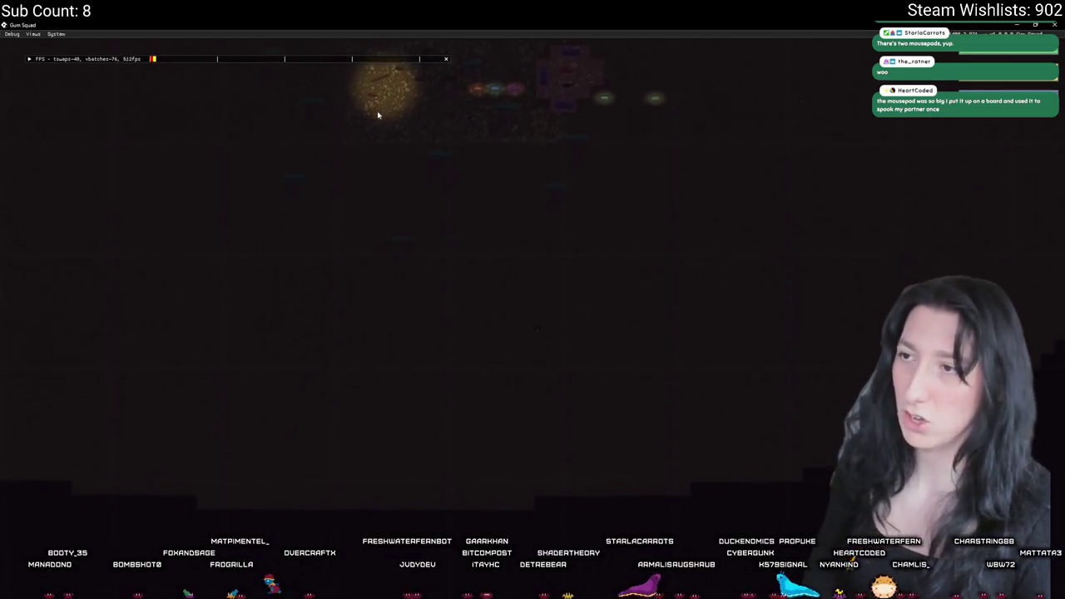
{"action": "key", "text": "s"}
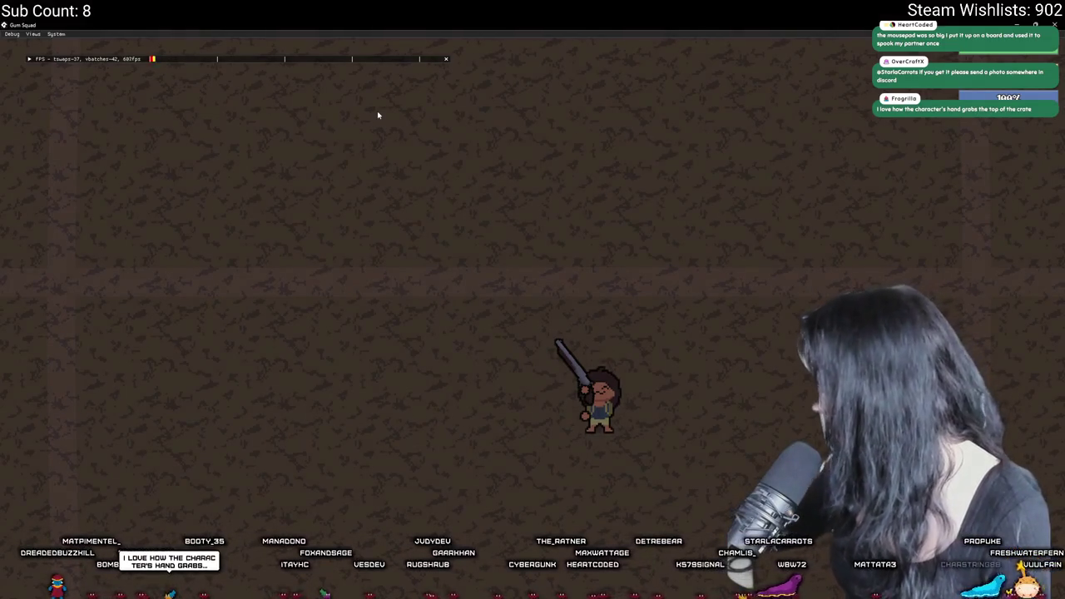
{"action": "key", "text": "Tab"}
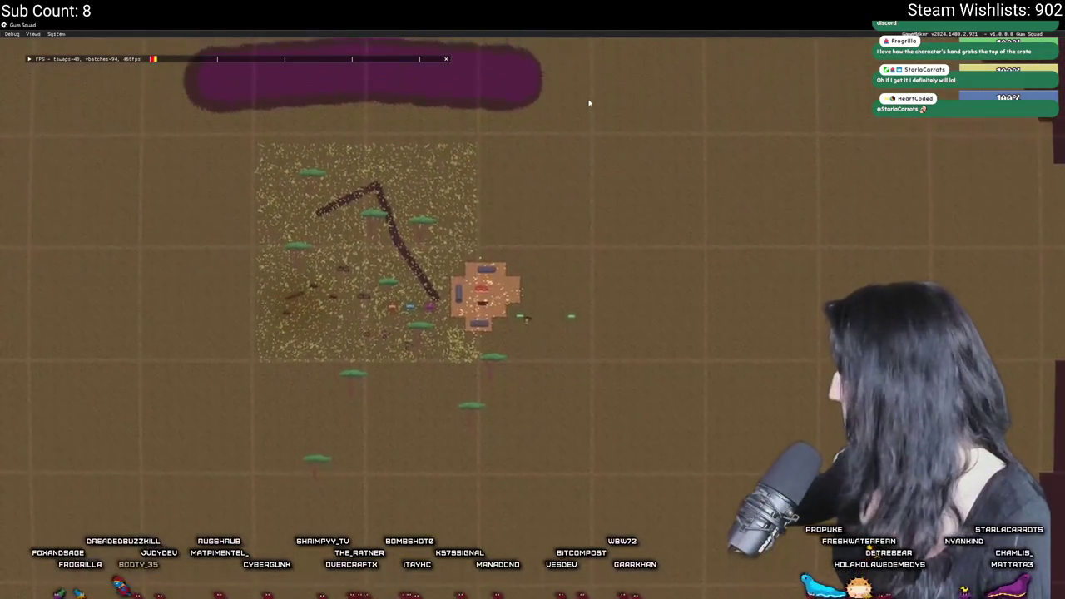
Check the crate's loot, then walk the character south off the sand patch
{"action": "key", "text": "e"}
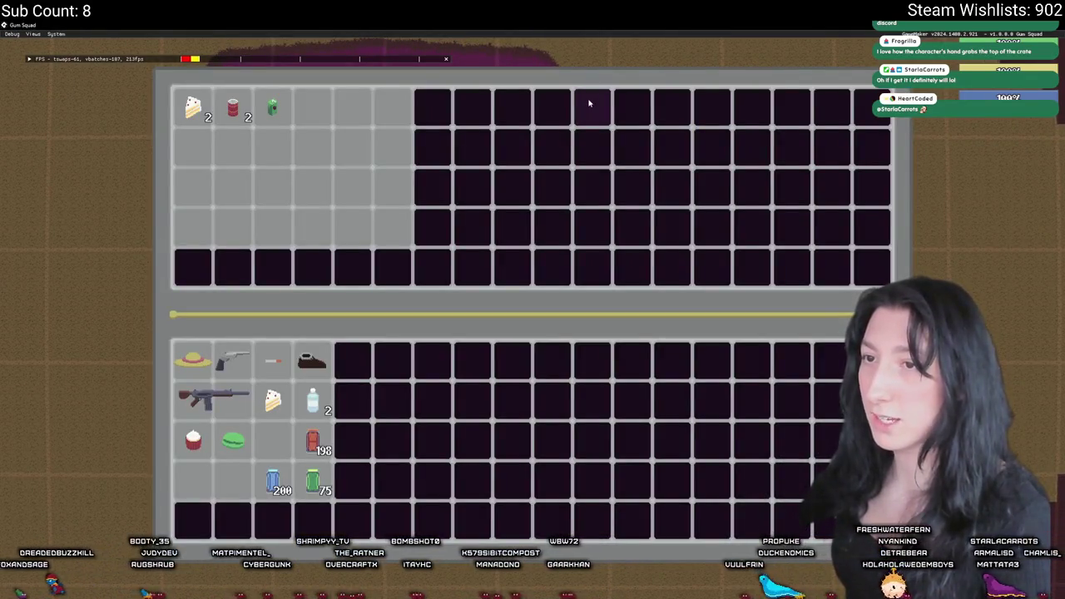
{"action": "key", "text": "e"}
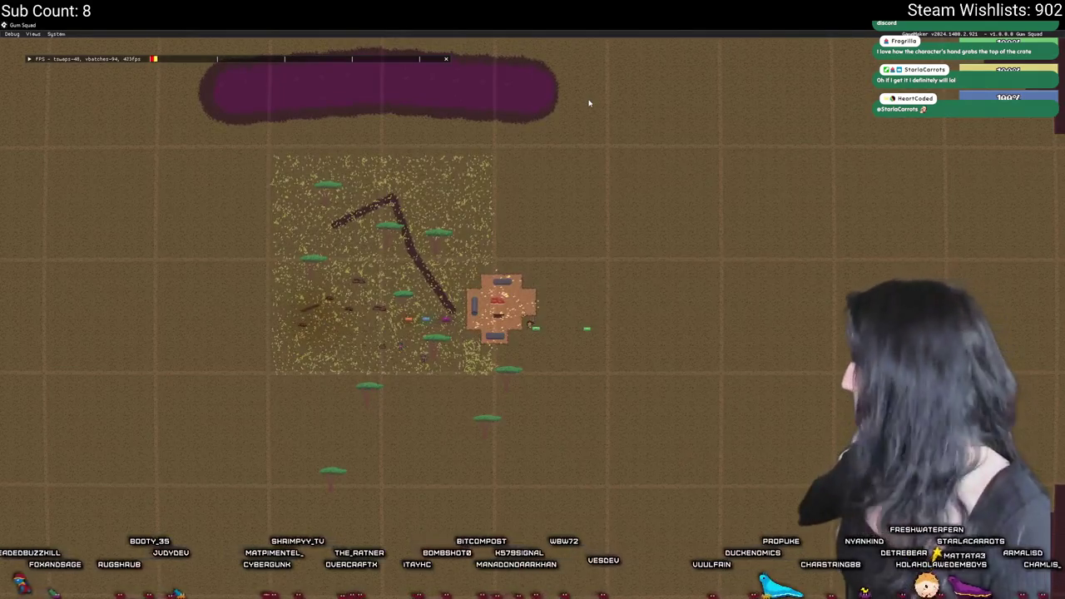
{"action": "key", "text": "s"}
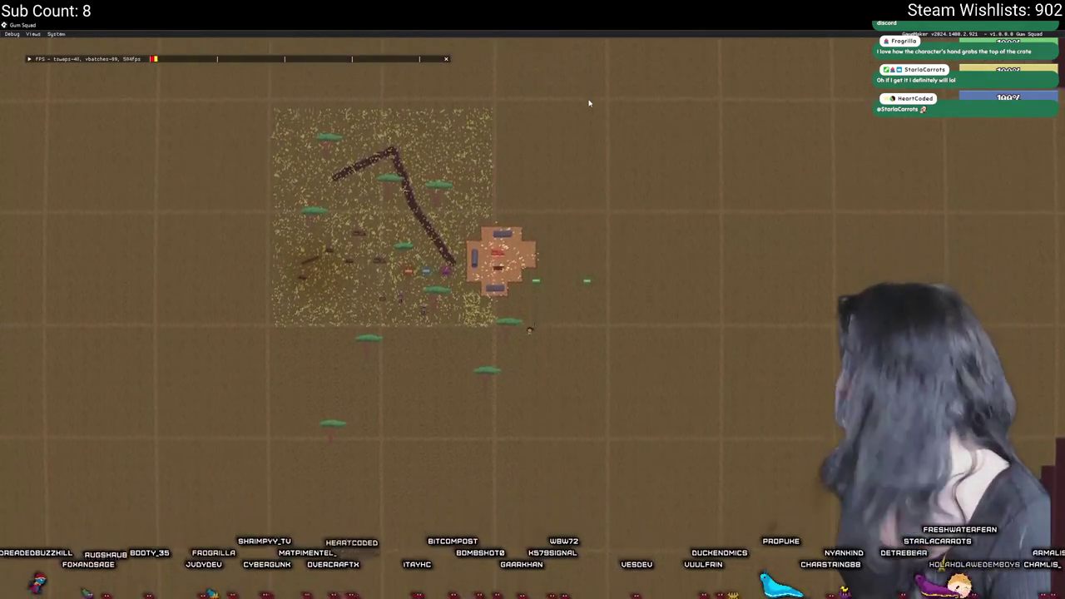
{"action": "key", "text": "s"}
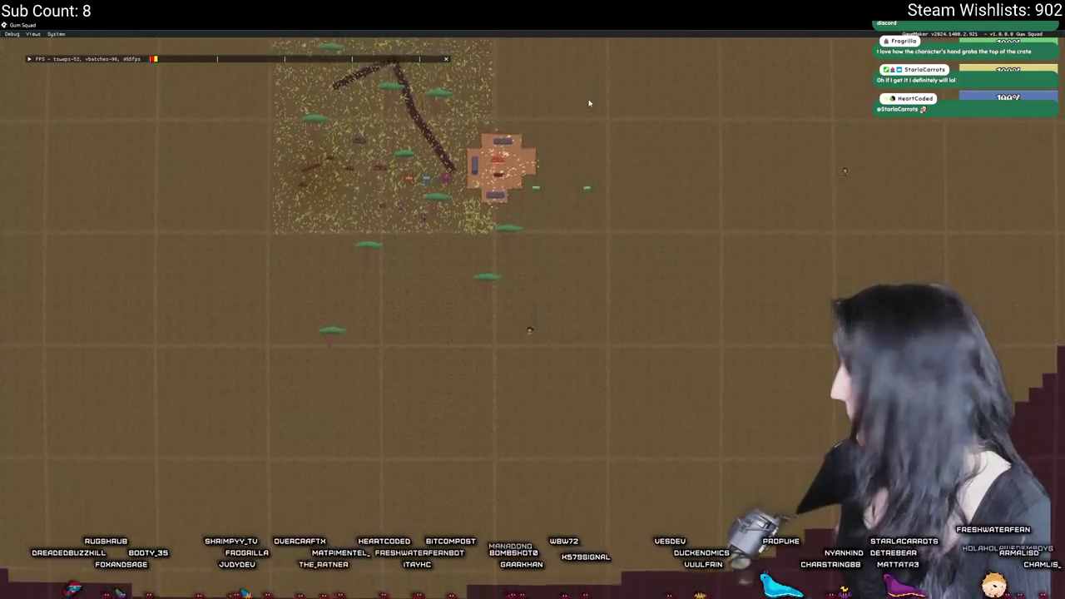
{"action": "key", "text": "s"}
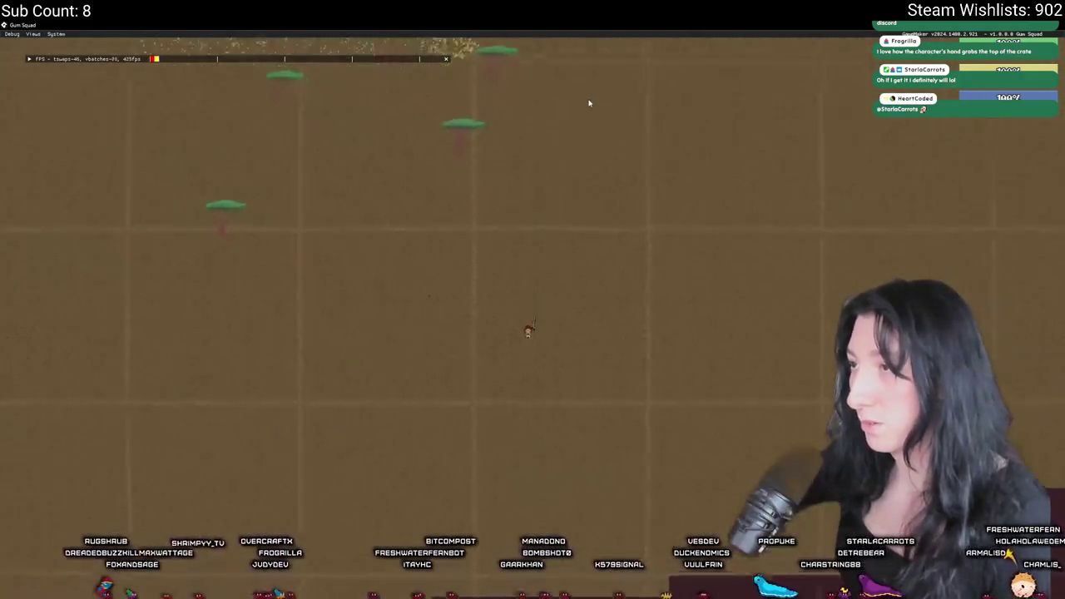
Zoom out and back in, then reopen the crate loot window holding cake, cans and a drink
{"action": "scroll", "coordinate": [589, 103], "scroll_direction": "up", "scroll_amount": 3}
{"action": "scroll", "coordinate": [588, 103], "scroll_direction": "down", "scroll_amount": 3}
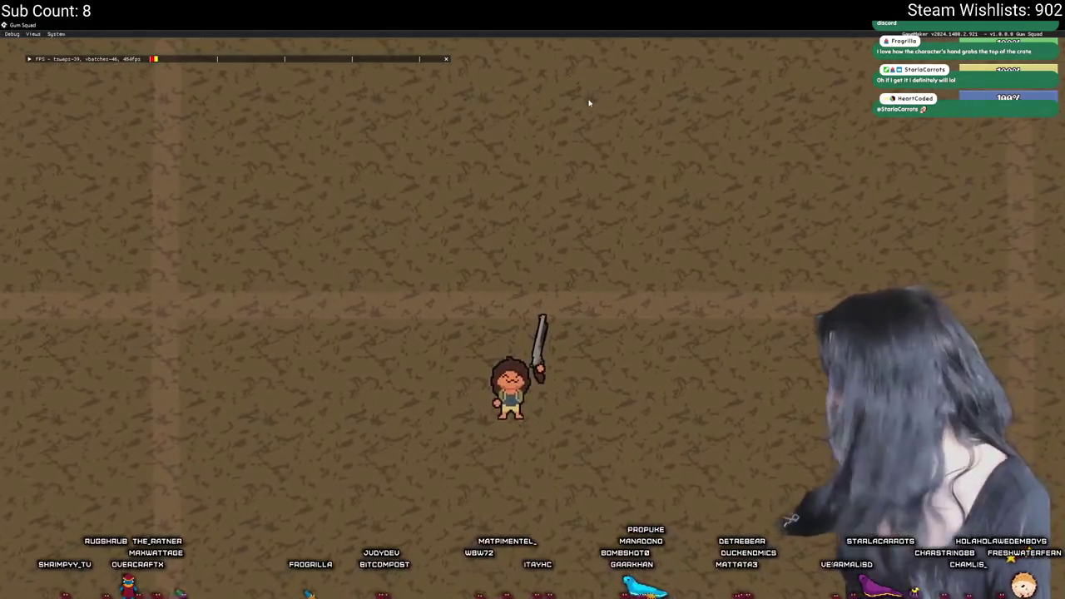
{"action": "scroll", "coordinate": [589, 103], "scroll_direction": "up", "scroll_amount": 2}
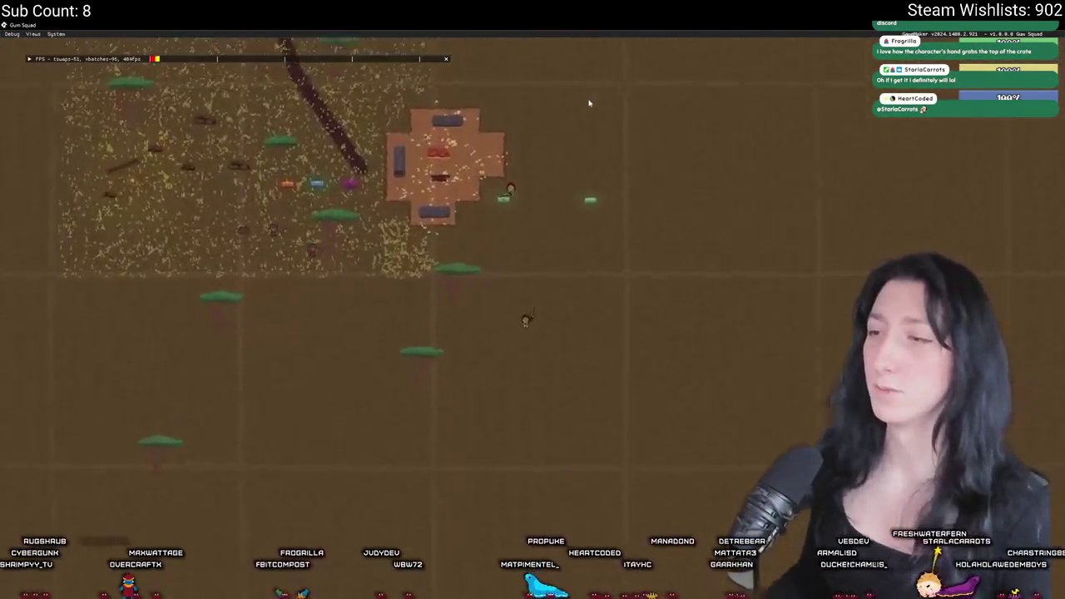
{"action": "key", "text": "Tab"}
{"action": "key", "text": "Tab"}
{"action": "key", "text": "Tab"}
{"action": "key", "text": "Tab"}
{"action": "key", "text": "Tab"}
Inspect the crate's loot by toggling the inventory while walking down
{"action": "key", "text": "Tab"}
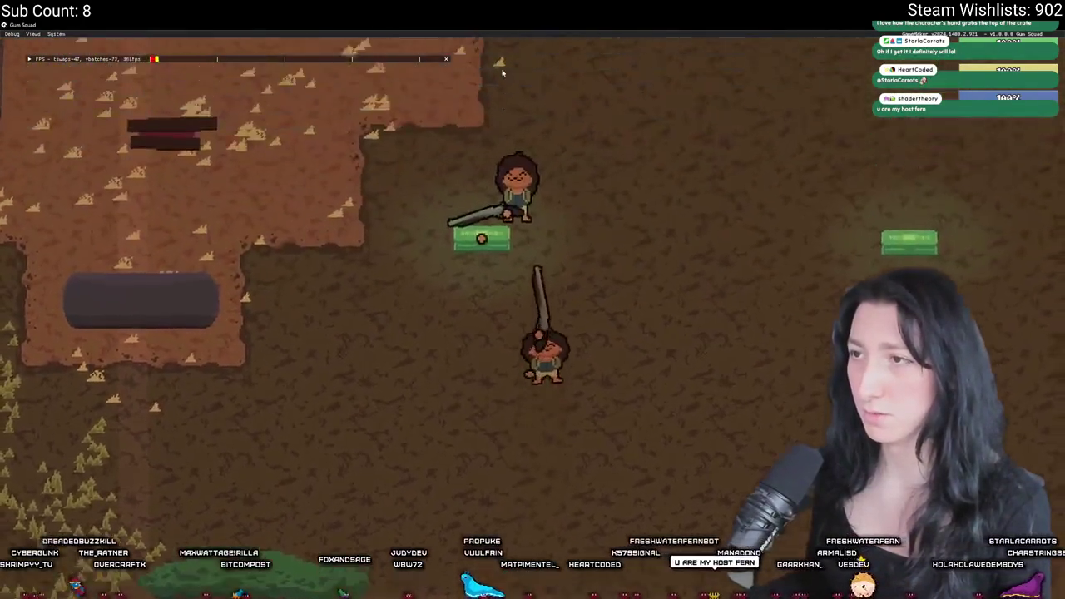
{"action": "key", "text": "Tab"}
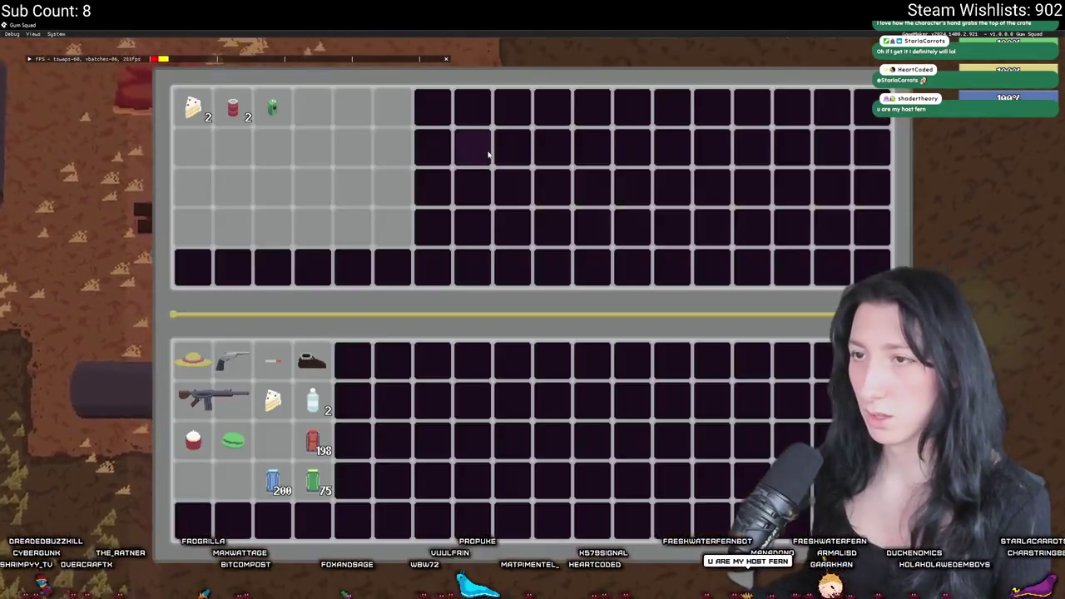
{"action": "key", "text": "Tab"}
{"action": "key", "text": "s"}
{"action": "key", "text": "Tab"}
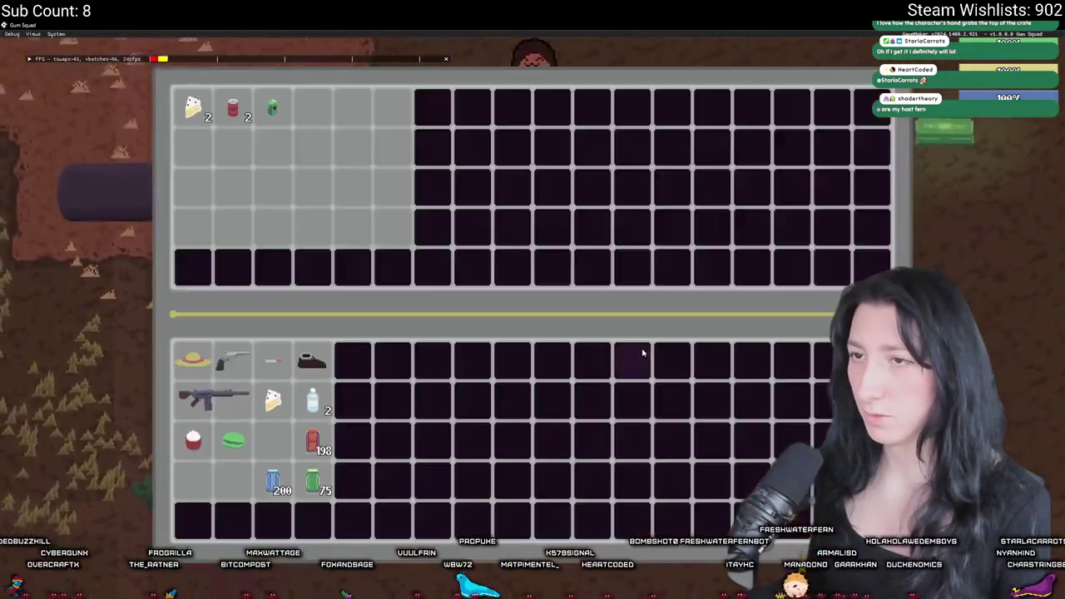
{"action": "key", "text": "Tab"}
{"action": "key", "text": "s"}
{"action": "key", "text": "Tab"}
Walk toward the other player and check a nearby crate's contents
{"action": "key", "text": "Tab"}
{"action": "key", "text": "d"}
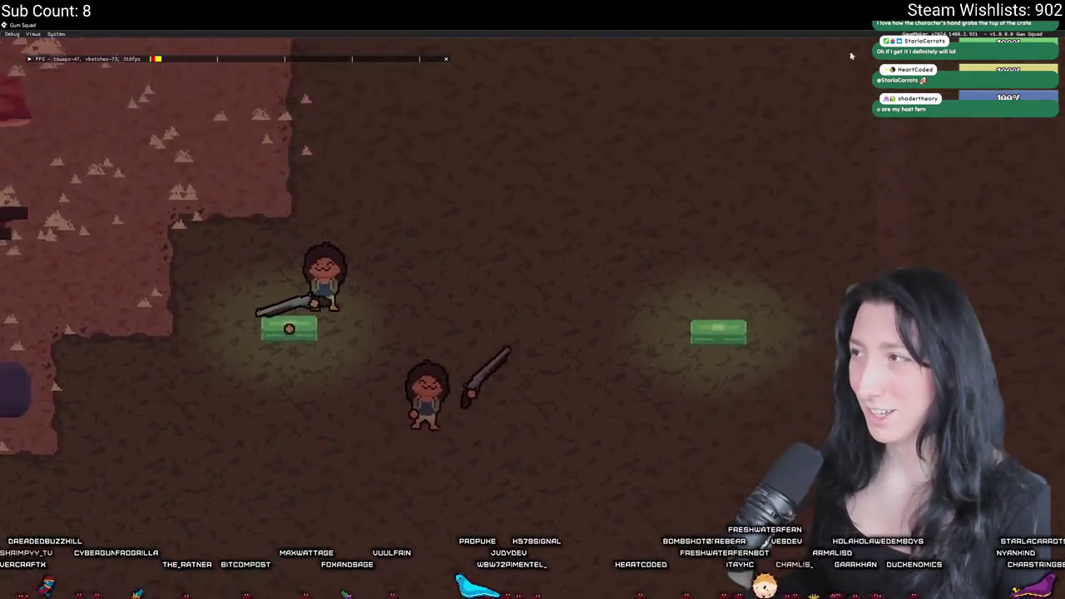
{"action": "key", "text": "Tab"}
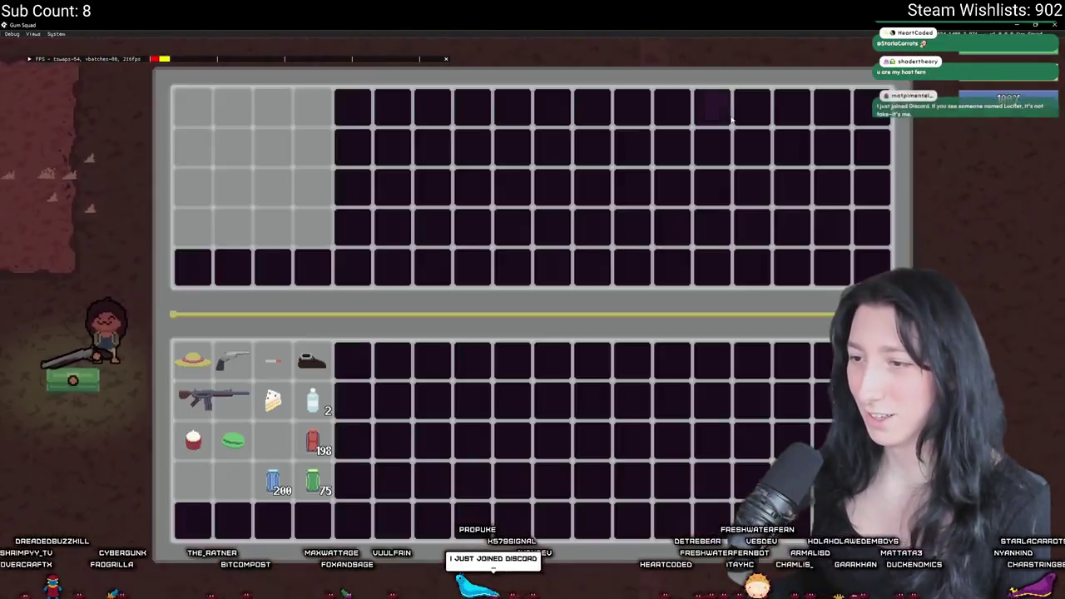
{"action": "key", "text": "Tab"}
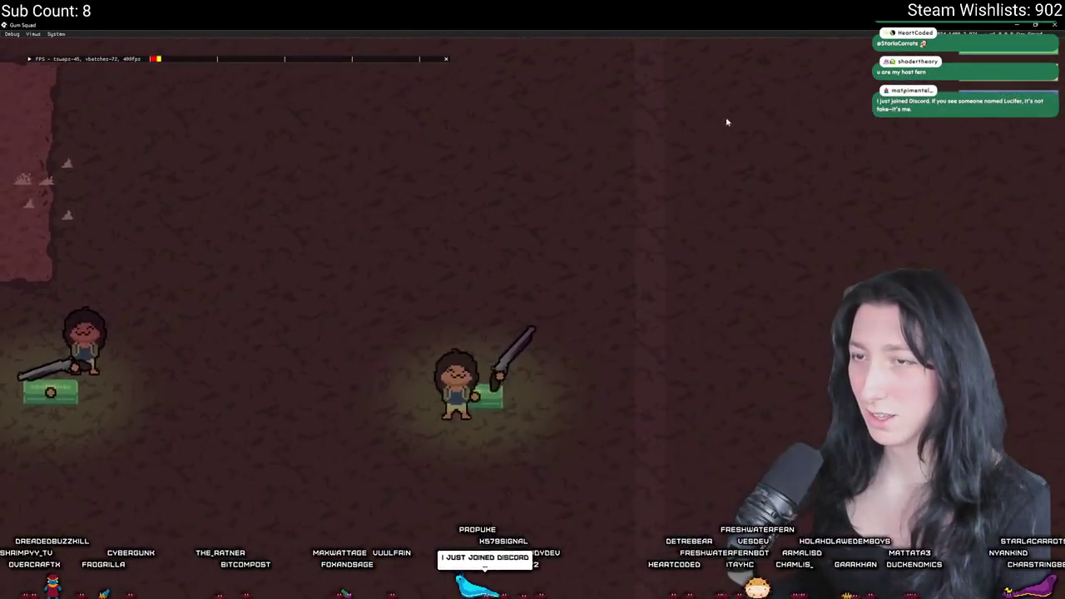
{"action": "key", "text": "a"}
{"action": "key", "text": "Tab"}
{"action": "key", "text": "Tab"}
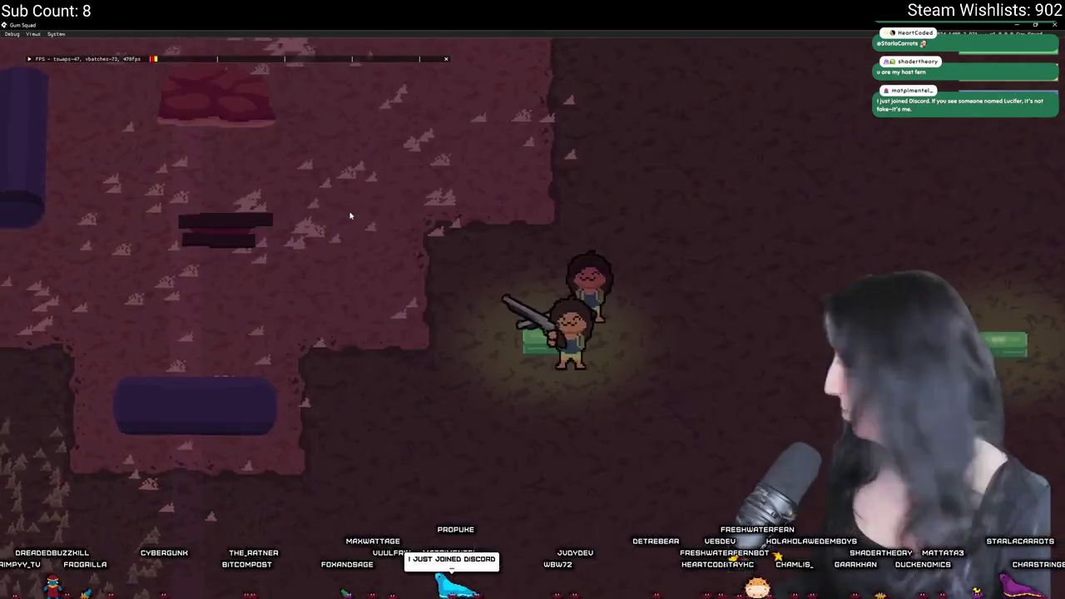
{"action": "key", "text": "a"}
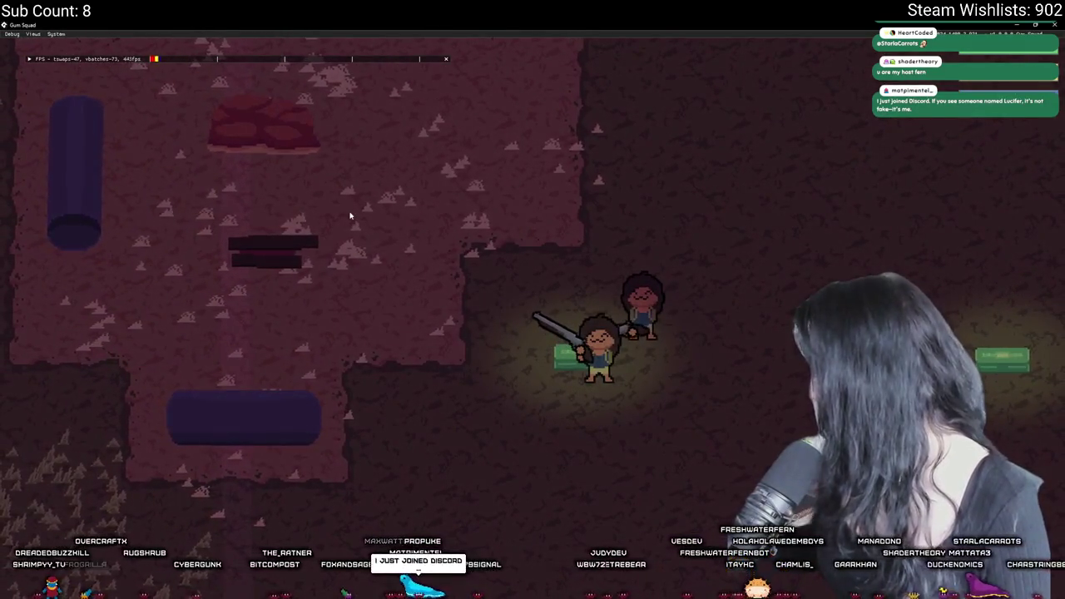
Walk past the other player onto the green crate, then stop the game
{"action": "key", "text": "d"}
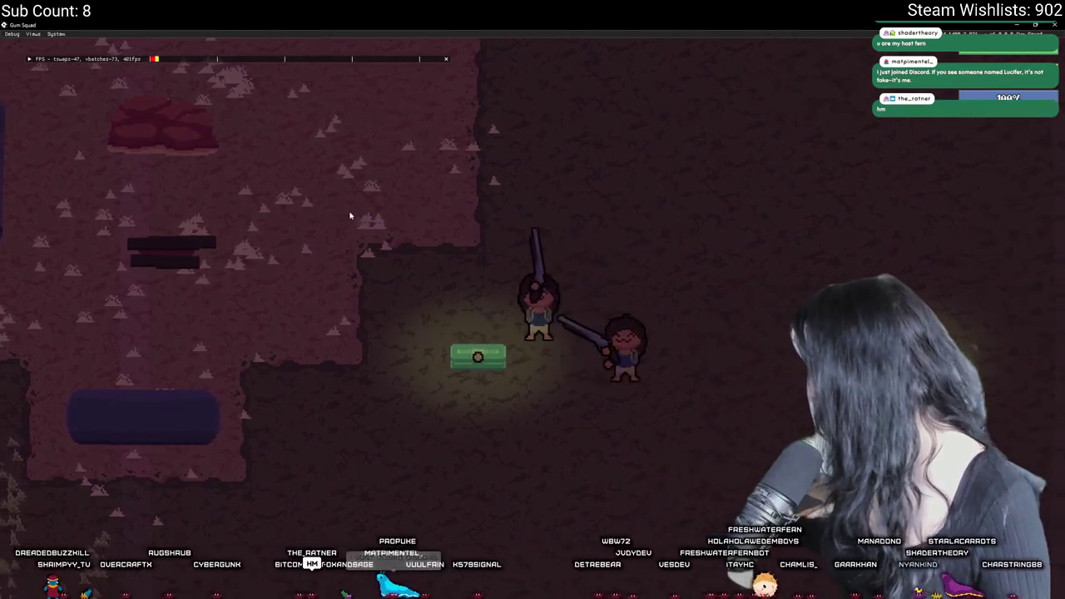
{"action": "key", "text": "d"}
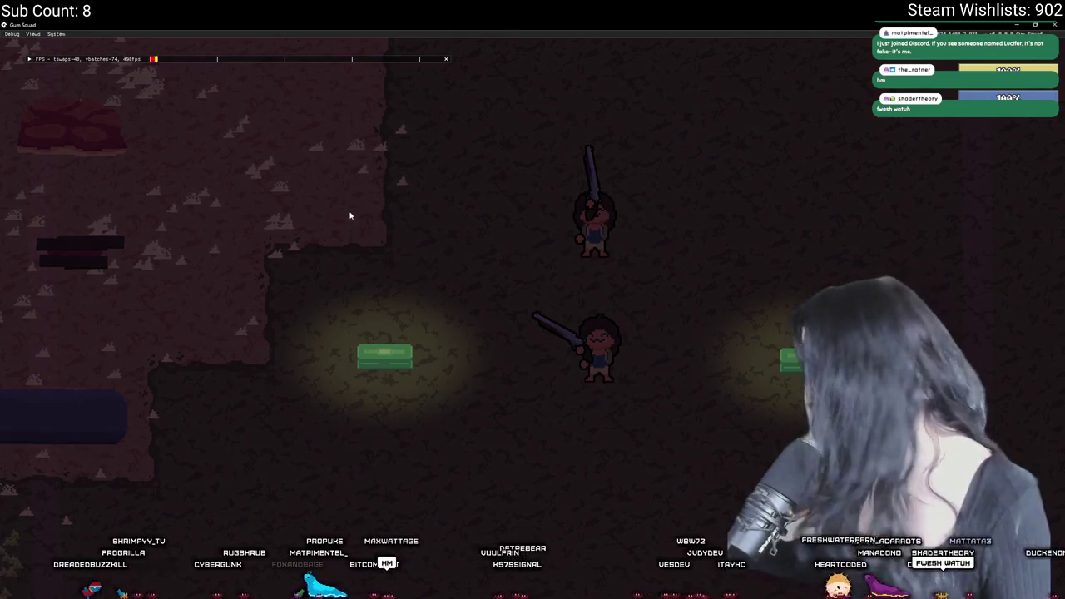
{"action": "key", "text": "Tab"}
{"action": "key", "text": "Tab"}
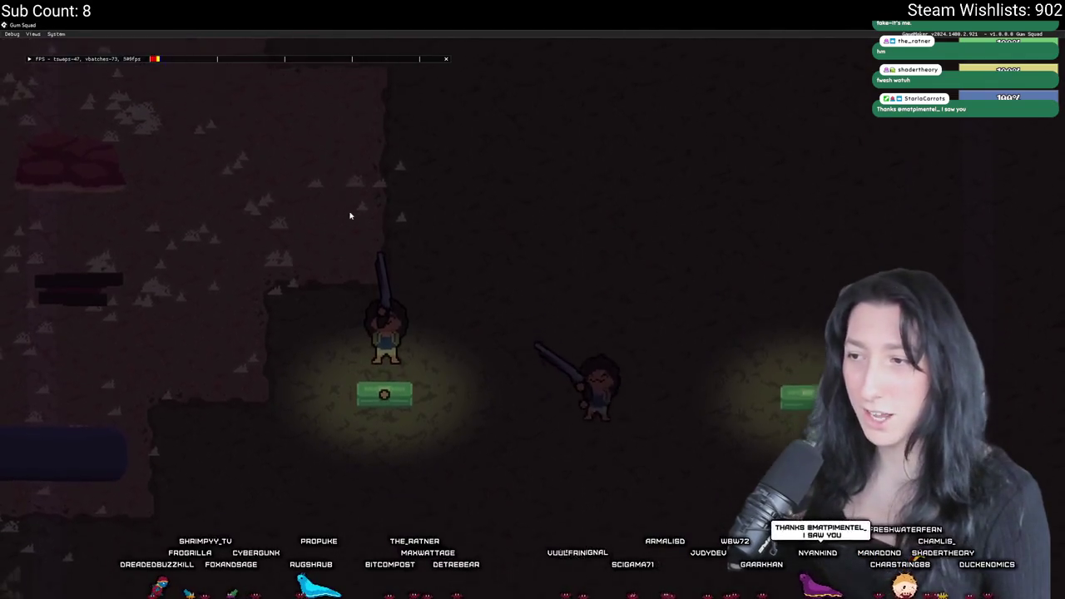
{"action": "key", "text": "s"}
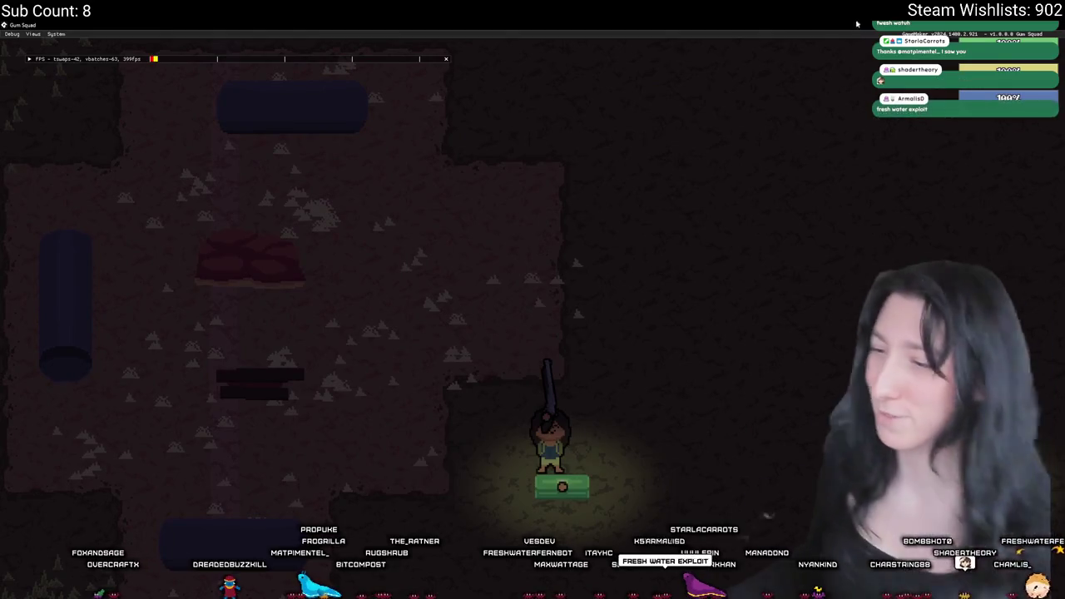
{"action": "key", "text": "Escape"}
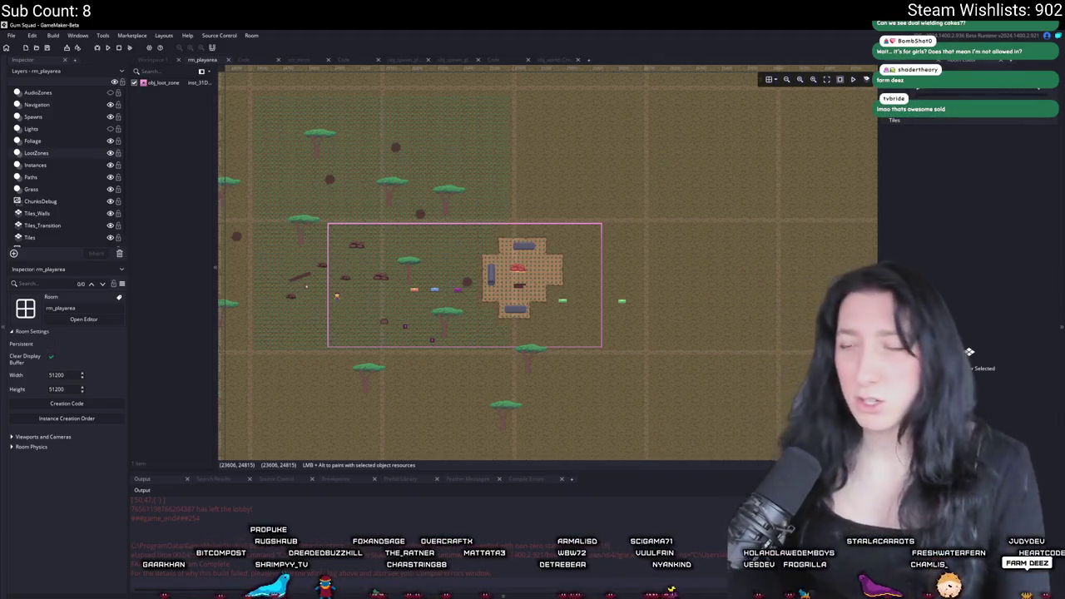
Rebuild and run the game with F5, then create a lobby to enter the level
{"action": "key", "text": "F5"}
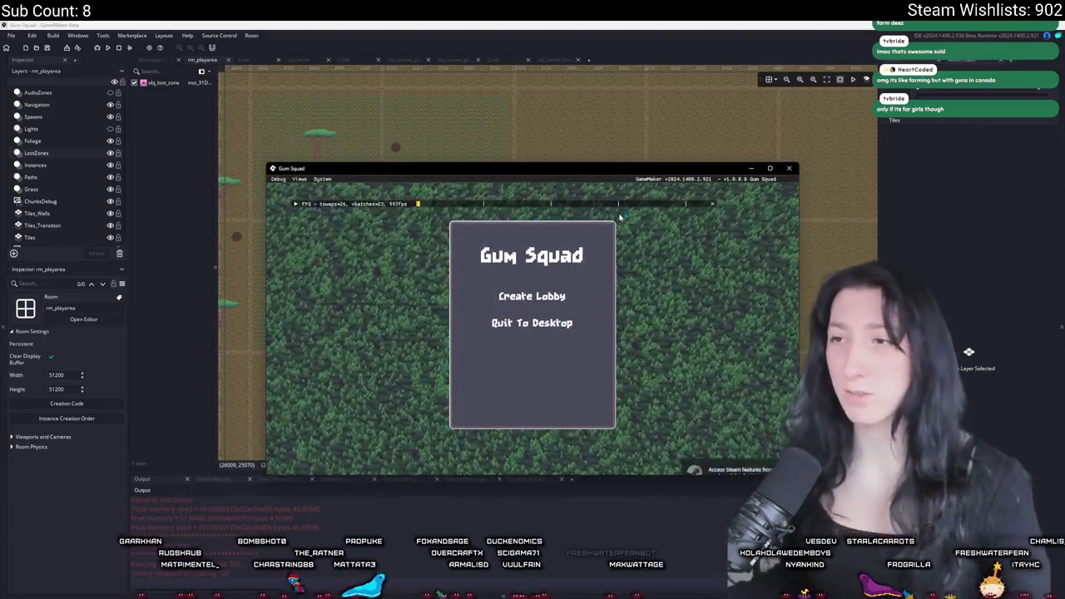
{"action": "left_click", "coordinate": [532, 296]}
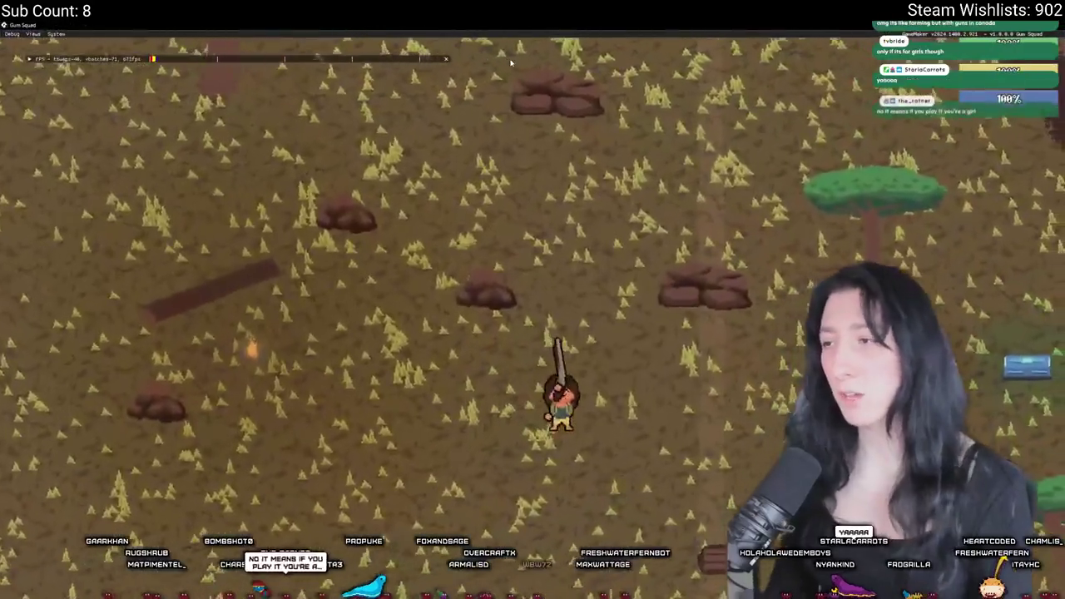
Walk the character down and right through the world toward the crates
{"action": "key", "text": "s"}
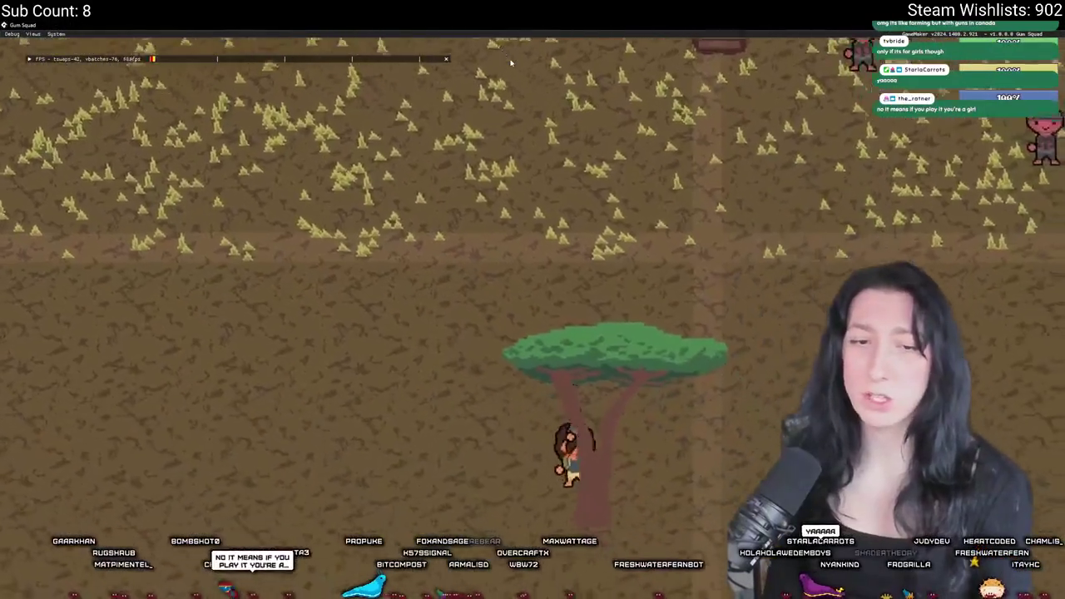
{"action": "scroll", "coordinate": [511, 62], "scroll_direction": "down", "scroll_amount": 5}
{"action": "scroll", "coordinate": [556, 349], "scroll_direction": "up", "scroll_amount": 3}
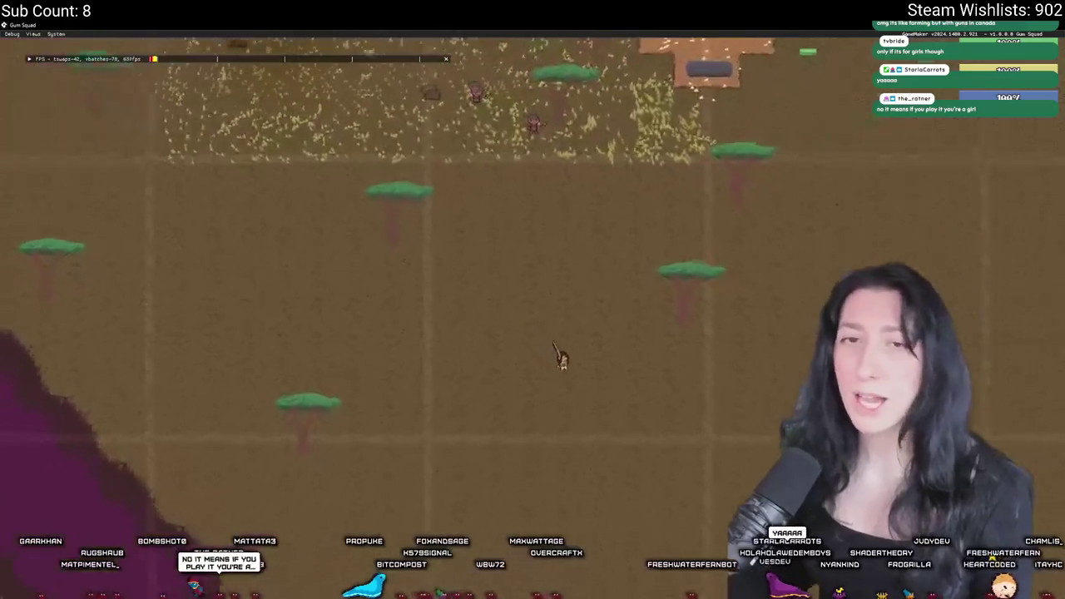
{"action": "key", "text": "d"}
{"action": "scroll", "coordinate": [464, 97], "scroll_direction": "down", "scroll_amount": 5}
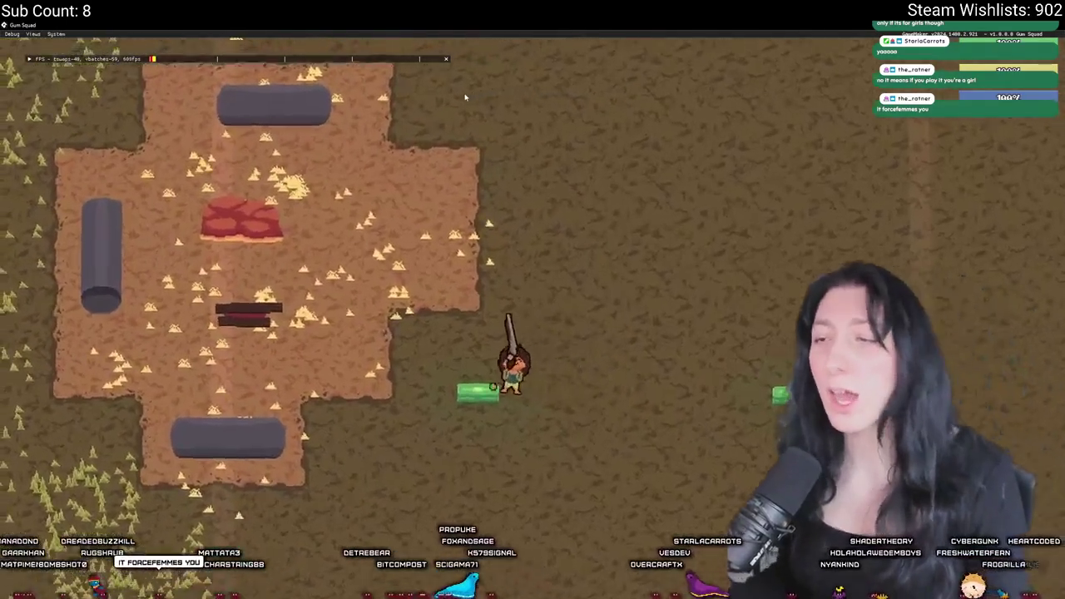
{"action": "key", "text": "Tab"}
{"action": "key", "text": "Tab"}
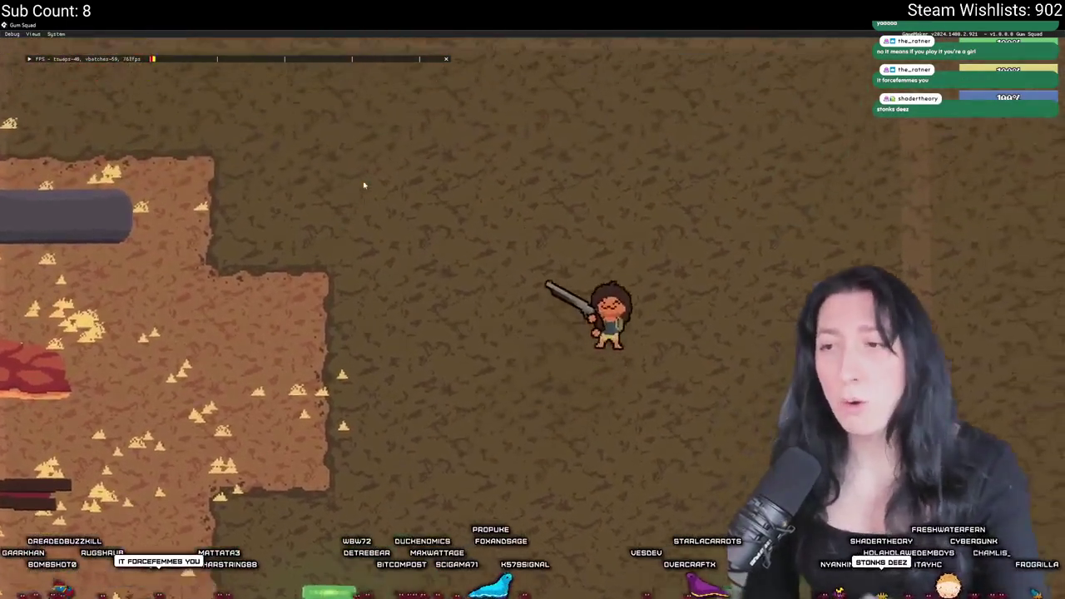
{"action": "key", "text": "d"}
{"action": "key", "text": "s"}
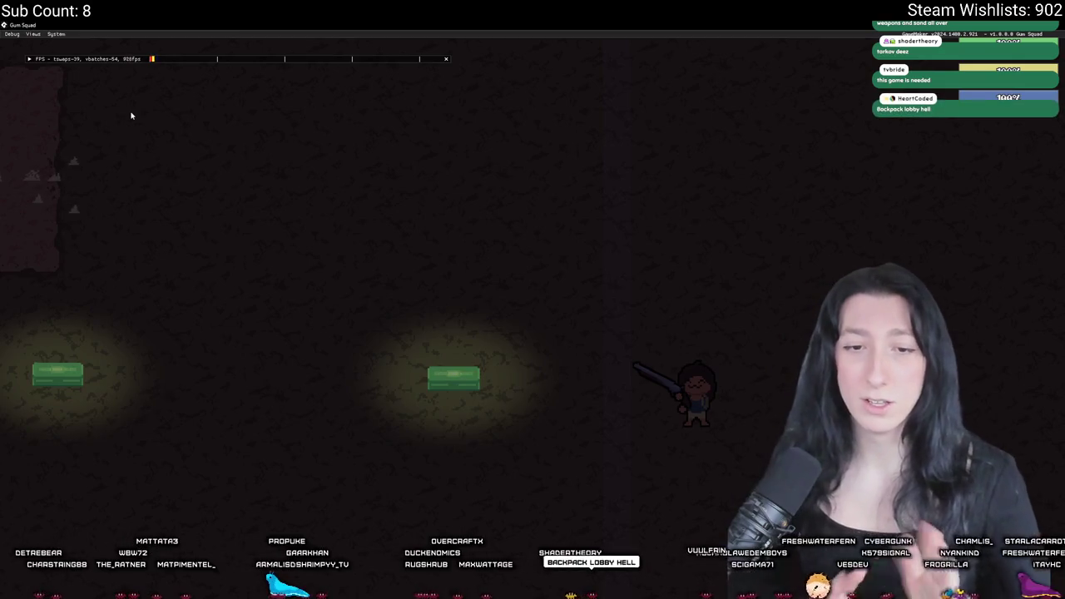
Walk left to a crate and move its cupcake into the backpack
{"action": "key", "text": "a"}
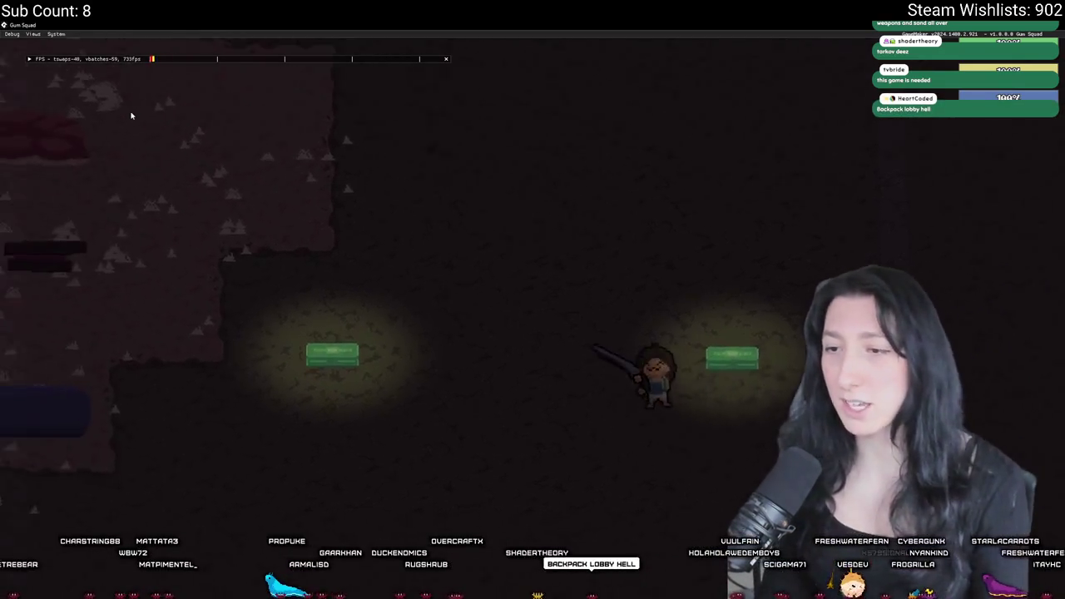
{"action": "key", "text": "Tab"}
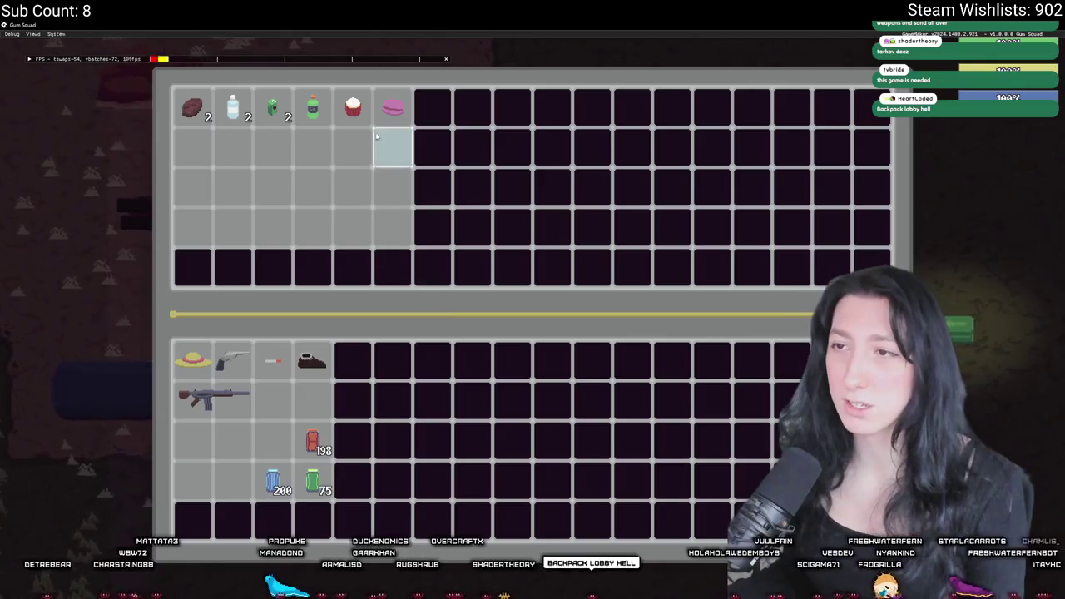
{"action": "left_click", "coordinate": [353, 108], "text": "shift"}
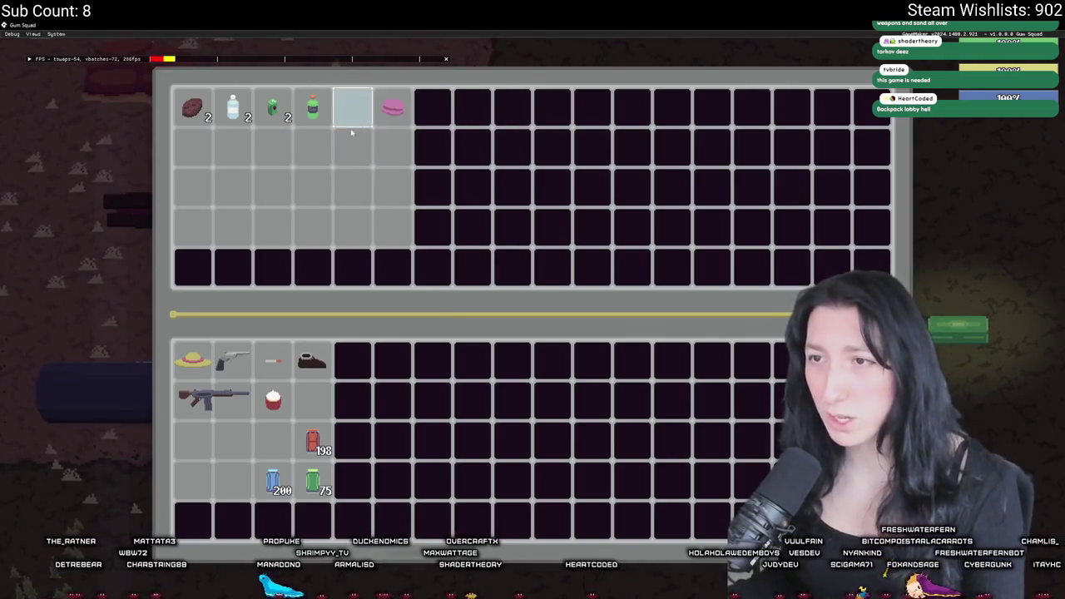
{"action": "key", "text": "Tab"}
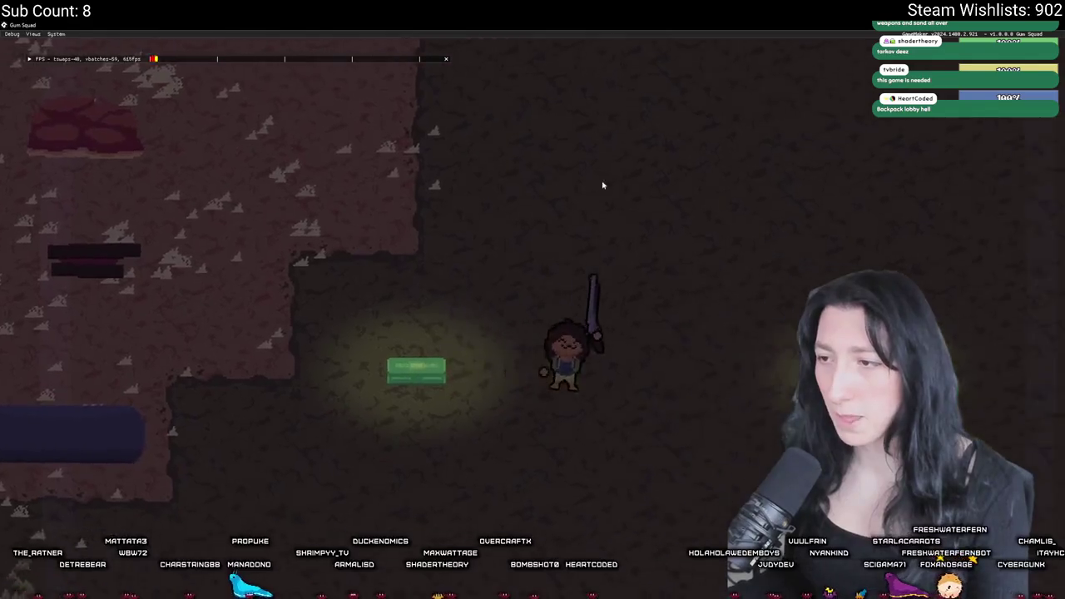
Equip the cupcake in the hand slot and stow the gun in the backpack
{"action": "key", "text": "Tab"}
{"action": "left_click_drag", "start_coordinate": [273, 402], "coordinate": [416, 230]}
{"action": "key", "text": "Tab"}
{"action": "key", "text": "Tab"}
{"action": "left_click", "coordinate": [591, 229], "text": "shift"}
{"action": "key", "text": "Tab"}
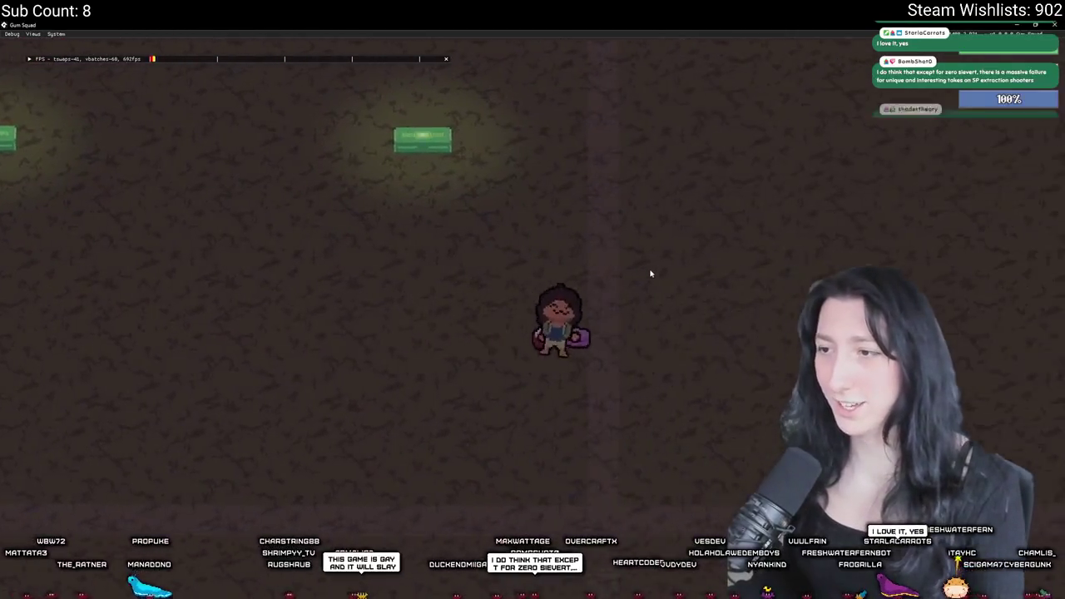
Equip the cigarette and straw hat, then customize the character to Hair 4 with blue Hair Color 6
{"action": "key", "text": "Tab"}
{"action": "left_click", "coordinate": [273, 362], "text": "shift"}
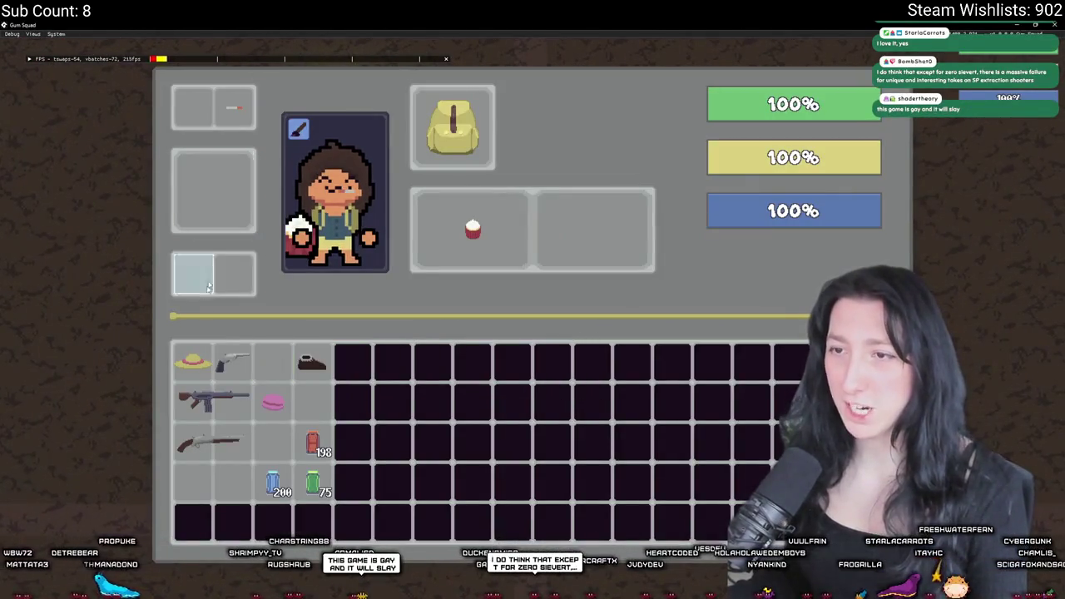
{"action": "left_click", "coordinate": [192, 359], "text": "shift"}
{"action": "key", "text": "e"}
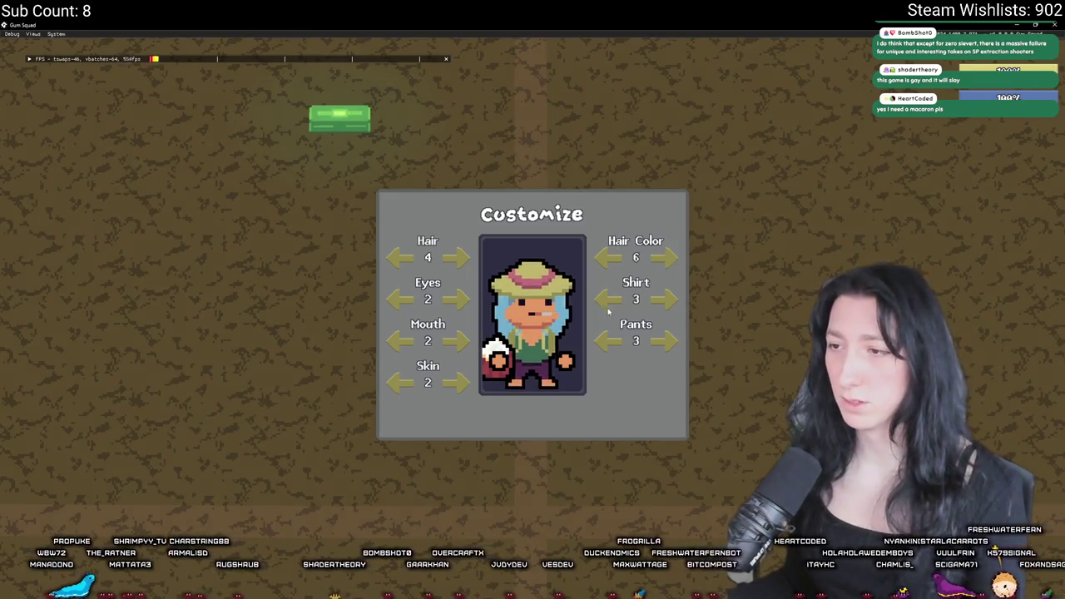
{"action": "key", "text": "Escape"}
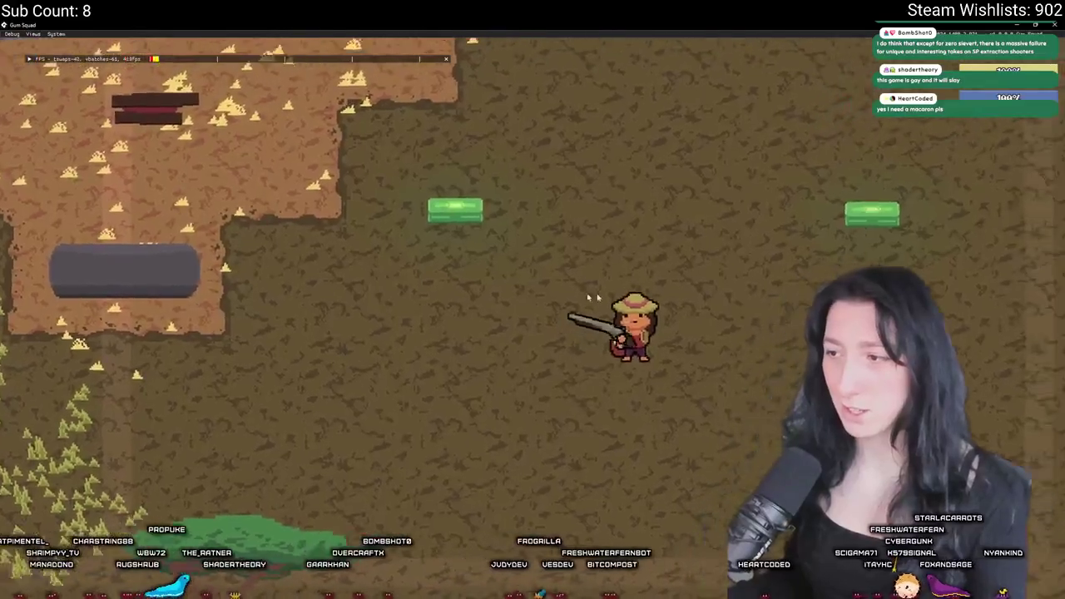
Walk the character left and north across the map toward the chests
{"action": "key", "text": "a"}
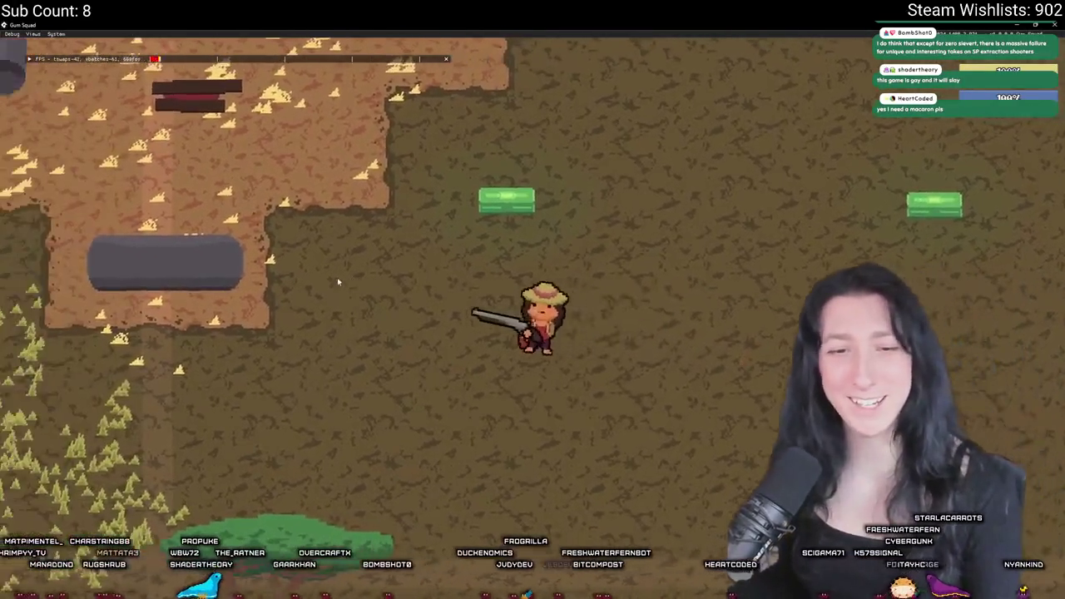
{"action": "key", "text": "w"}
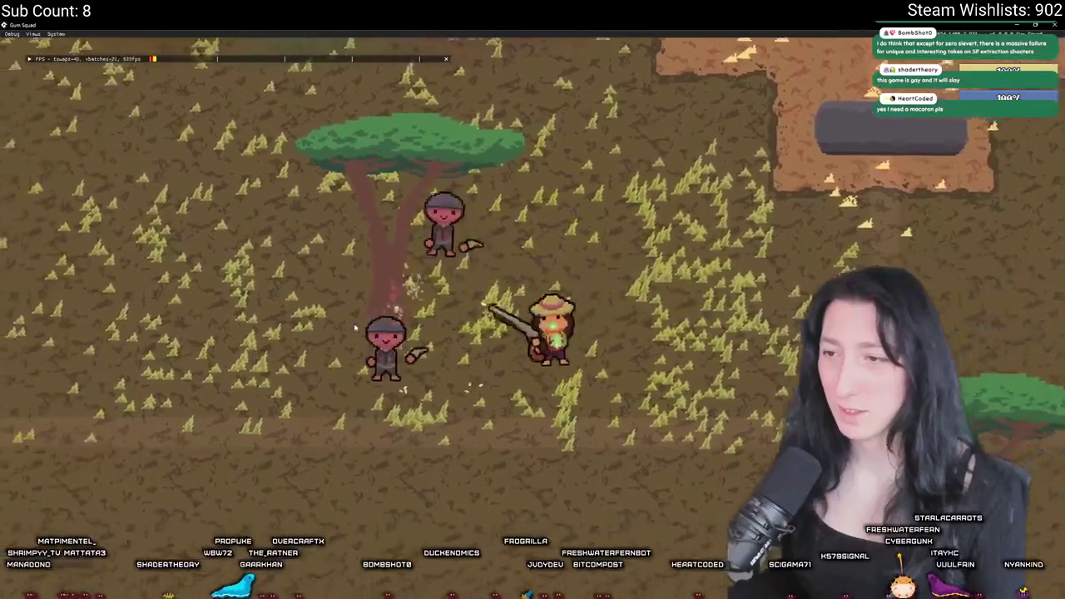
{"action": "key", "text": "a"}
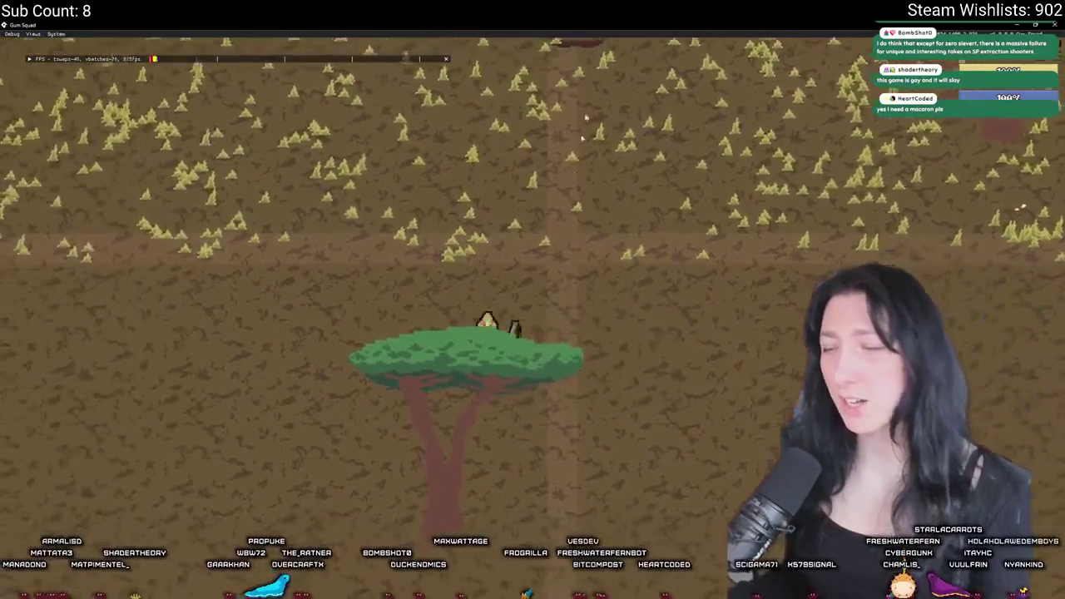
{"action": "key", "text": "w"}
{"action": "key", "text": "w"}
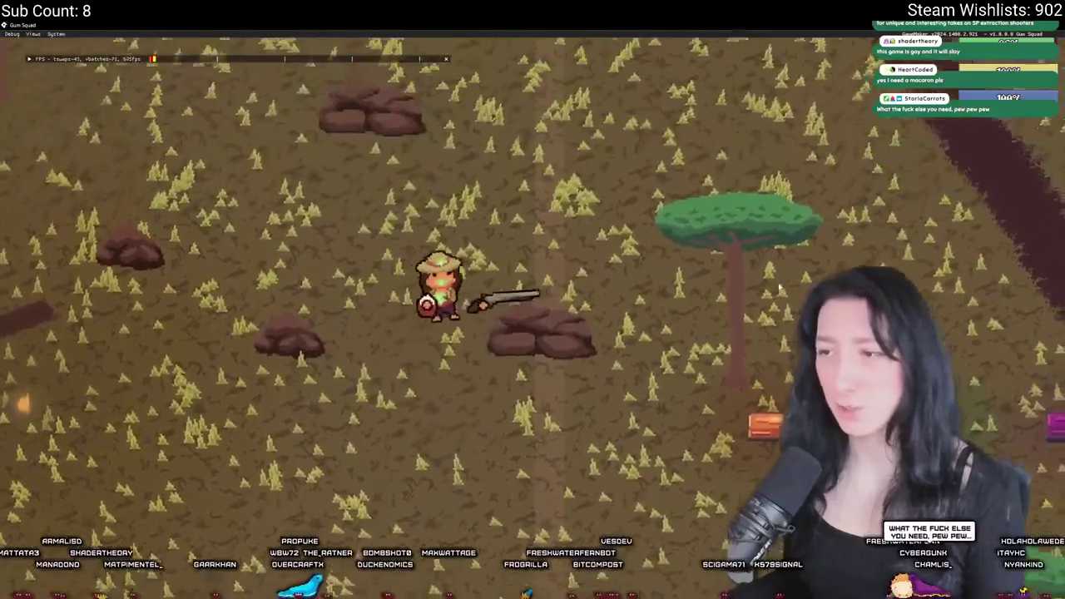
{"action": "key", "text": "s"}
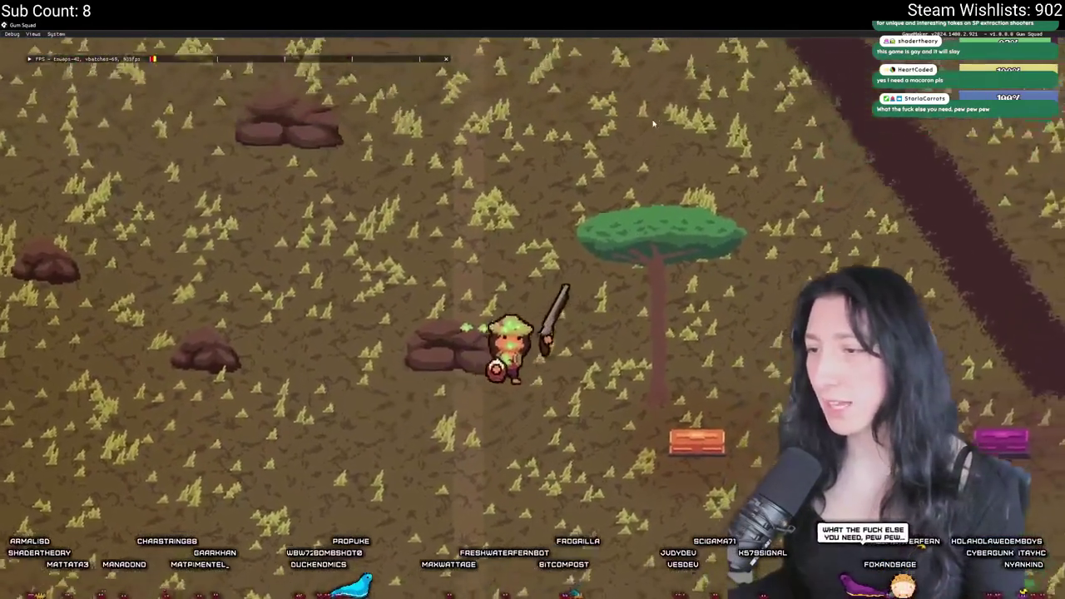
{"action": "scroll", "coordinate": [565, 195], "scroll_direction": "down", "scroll_amount": 5}
{"action": "scroll", "coordinate": [566, 195], "scroll_direction": "up", "scroll_amount": 5}
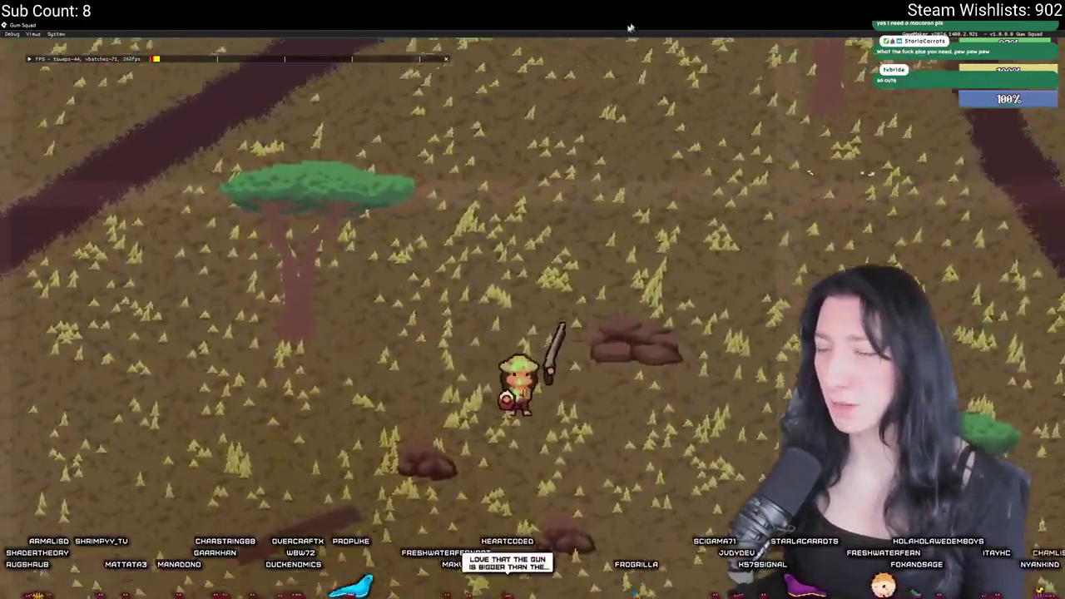
Head north up the path to a crate and open it, showing a revolver, Kevlar Vest and 200 Mint Gum
{"action": "key", "text": "a"}
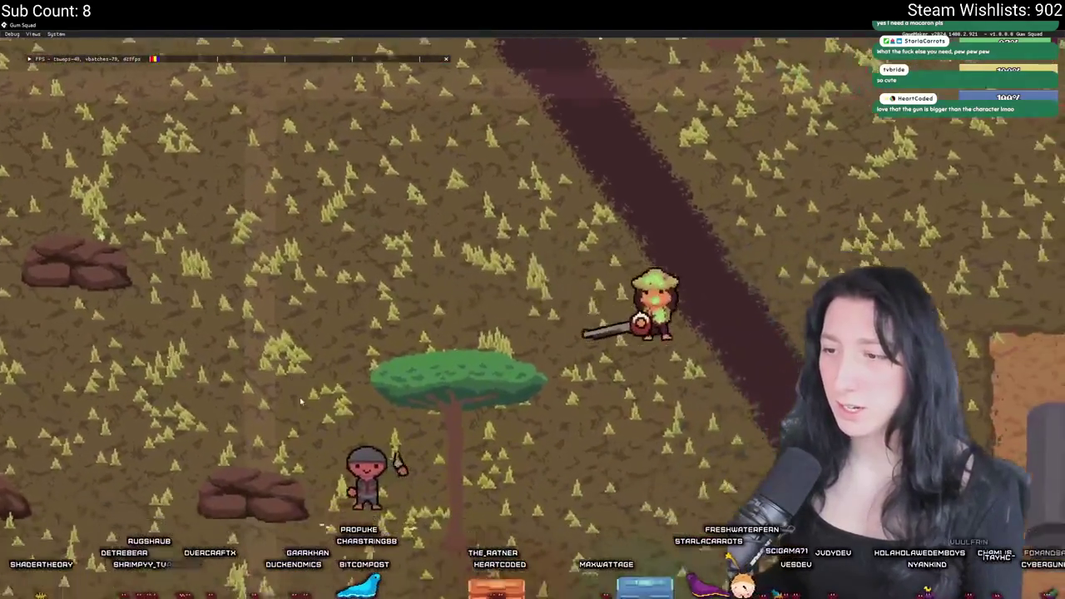
{"action": "key", "text": "a"}
{"action": "key", "text": "s"}
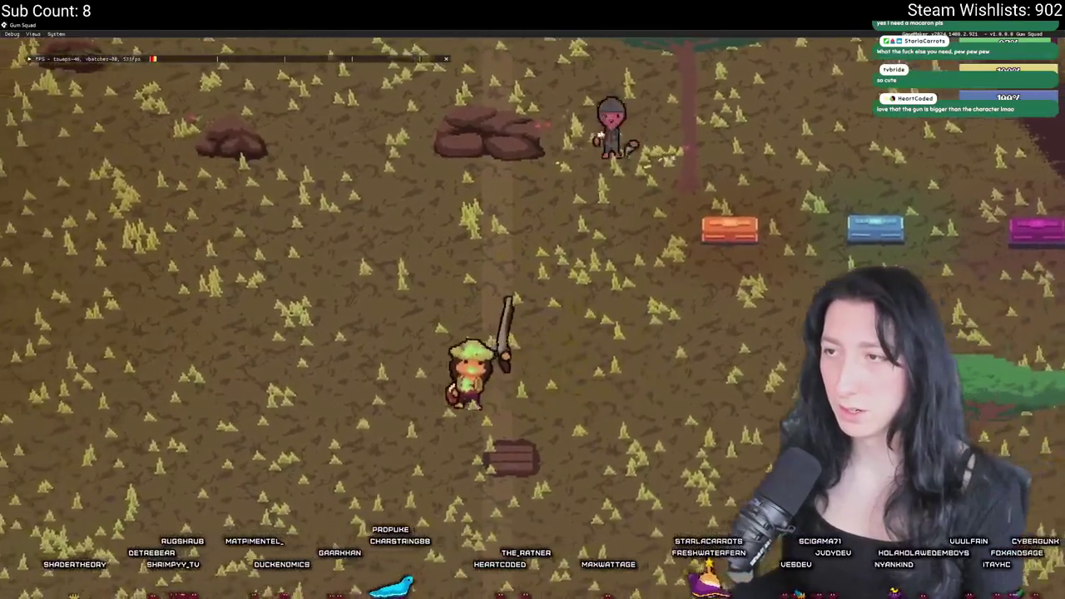
{"action": "key", "text": "w"}
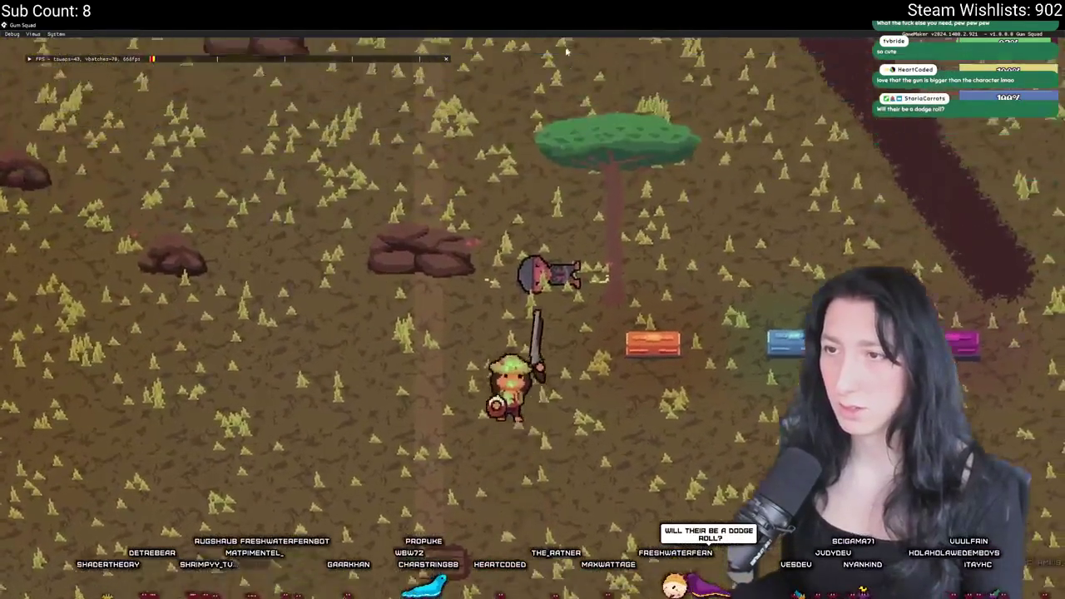
{"action": "key", "text": "w"}
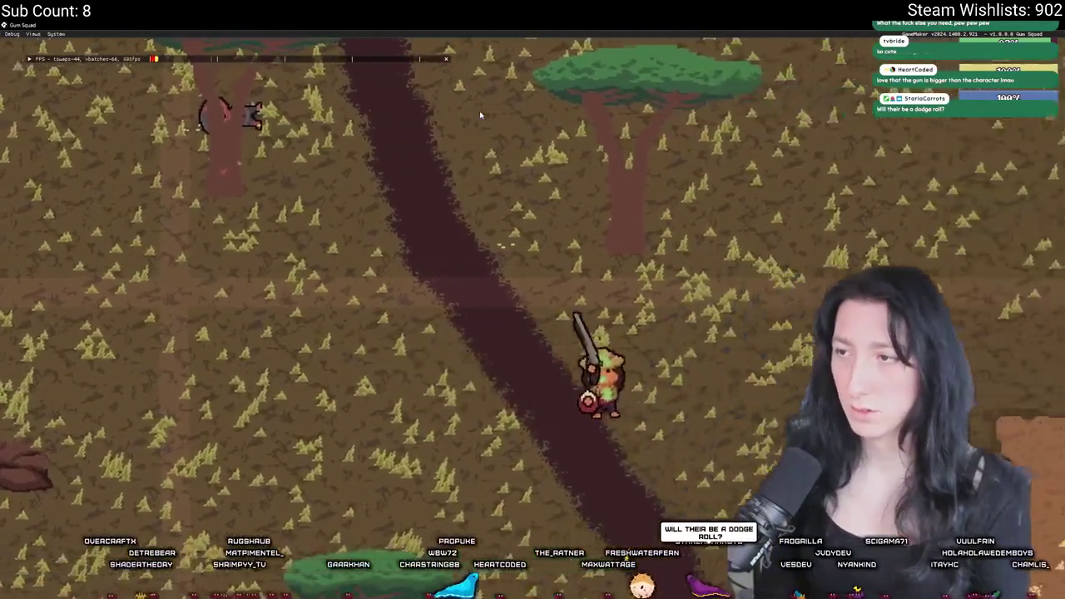
{"action": "key", "text": "Tab"}
{"action": "key", "text": "Tab"}
{"action": "key", "text": "w"}
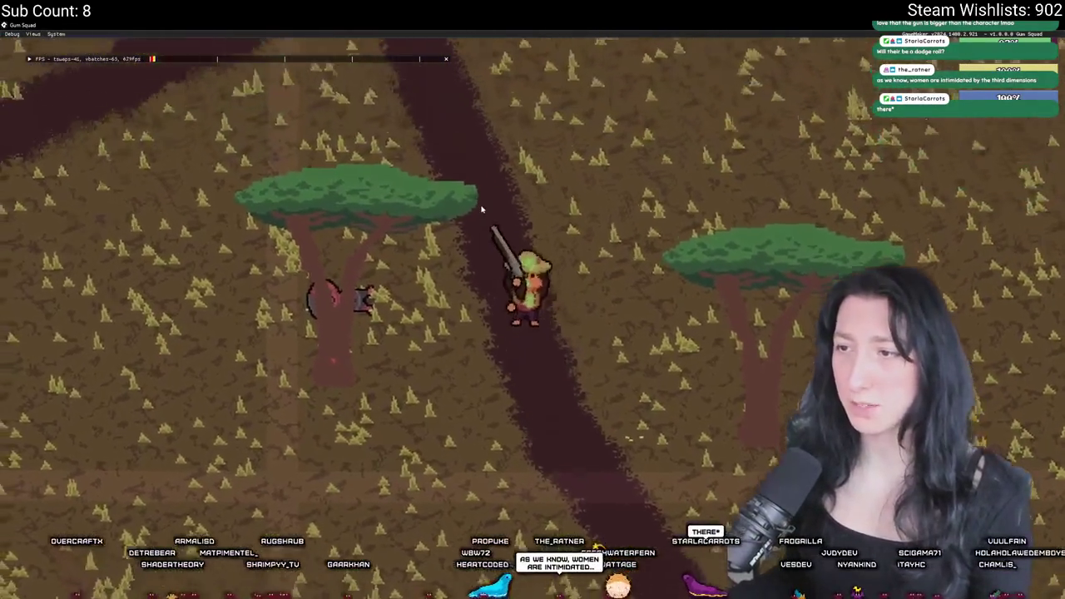
{"action": "key", "text": "a"}
{"action": "key", "text": "Tab"}
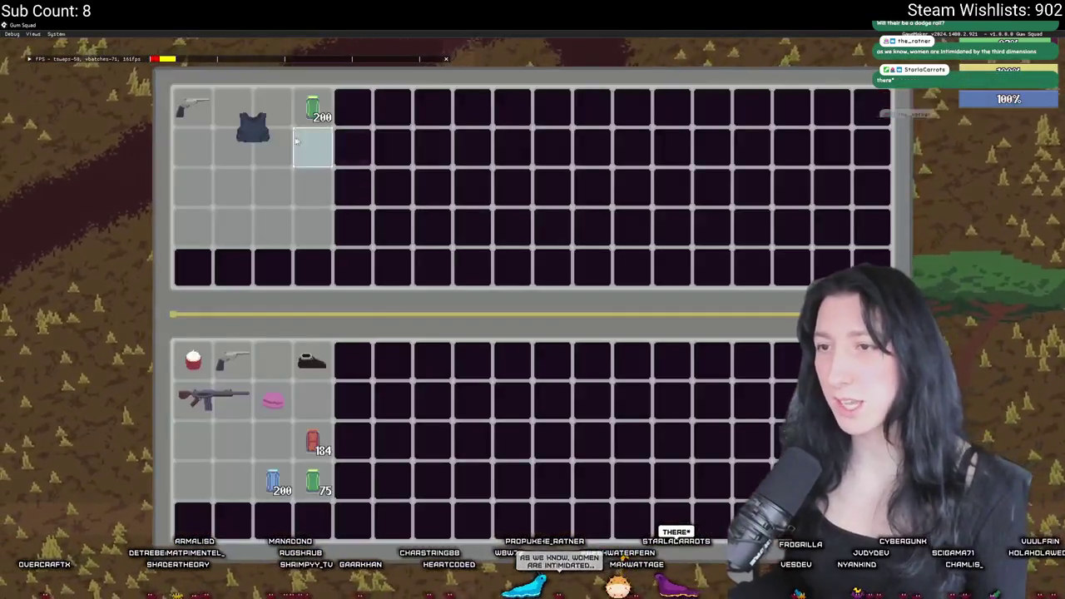
{"action": "key", "text": "Tab"}
Loot the crate's items, including the Kevlar Vest and 200 Mint Gum, and wear the vest as armour
{"action": "key", "text": "Tab"}
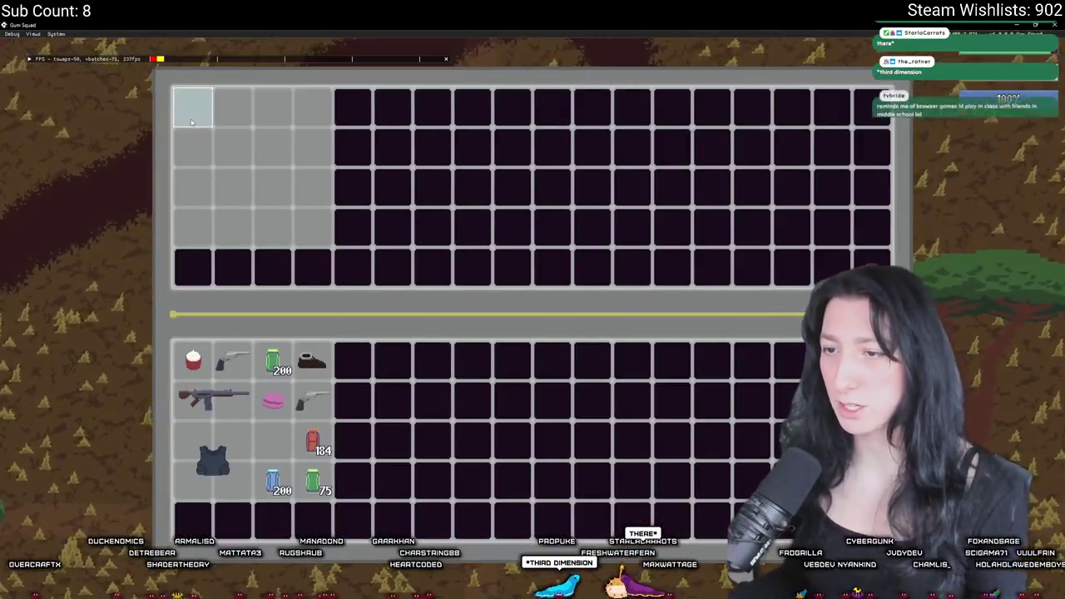
{"action": "key", "text": "Tab"}
{"action": "key", "text": "s"}
{"action": "key", "text": "Tab"}
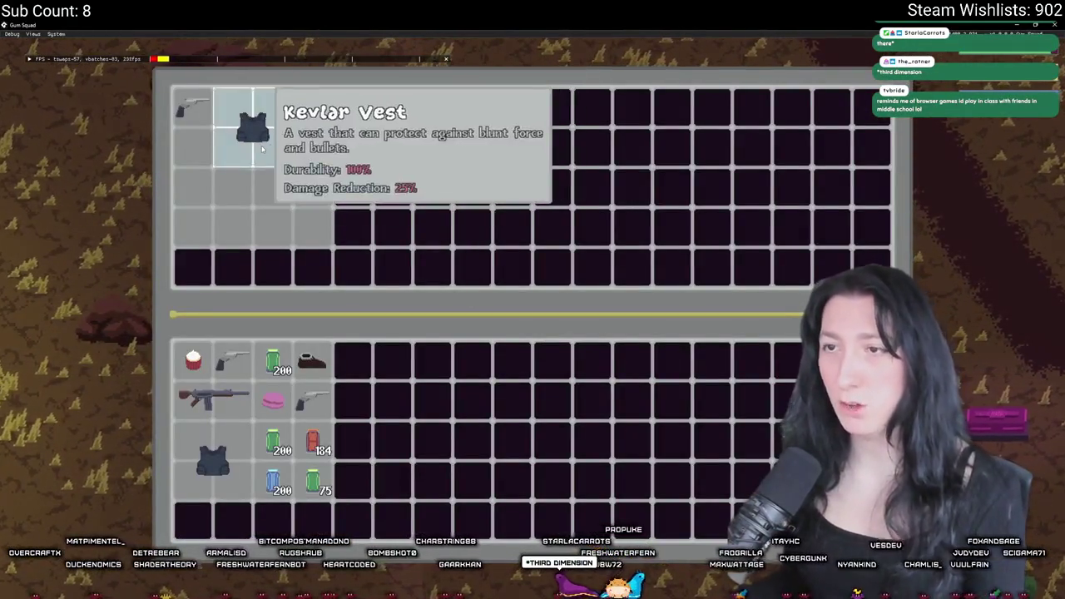
{"action": "key", "text": "Tab"}
{"action": "key", "text": "Tab"}
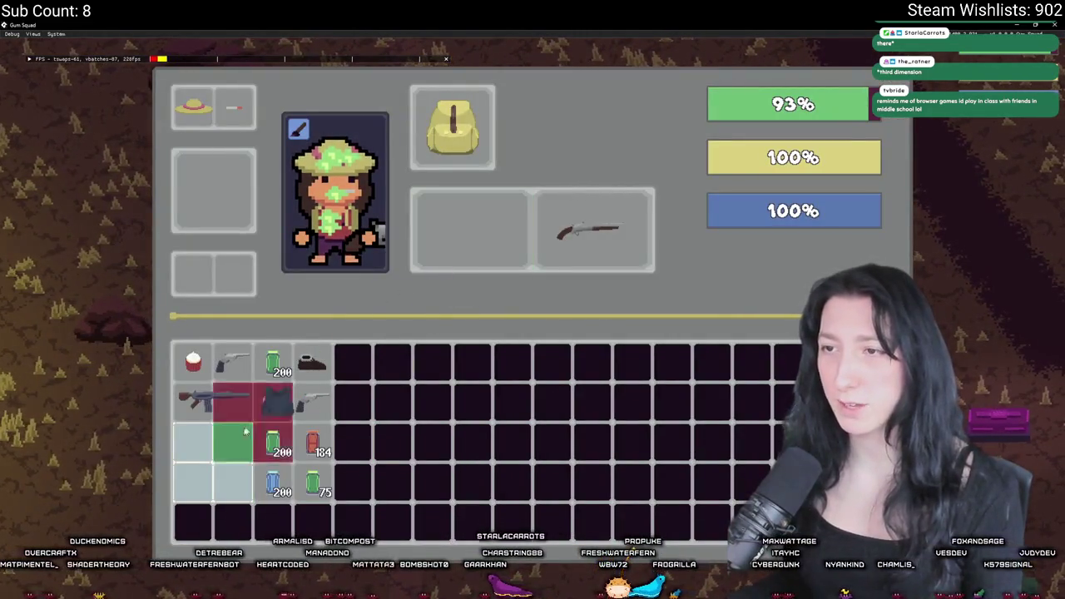
{"action": "key", "text": "Tab"}
{"action": "key", "text": "Tab"}
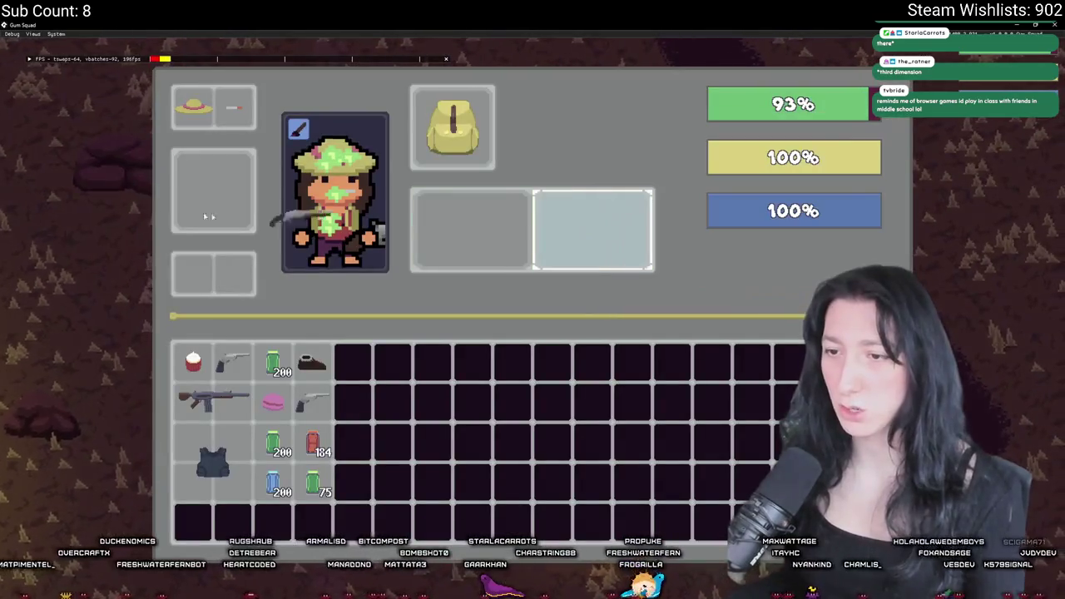
{"action": "key", "text": "Tab"}
{"action": "key", "text": "Tab"}
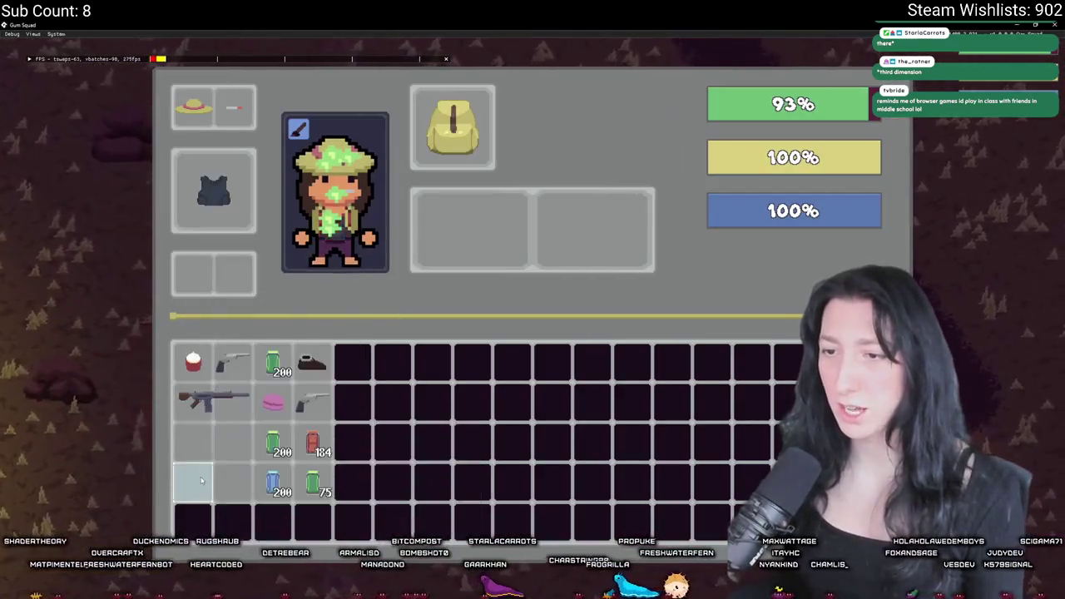
{"action": "key", "text": "Tab"}
{"action": "key", "text": "Tab"}
{"action": "key", "text": "Tab"}
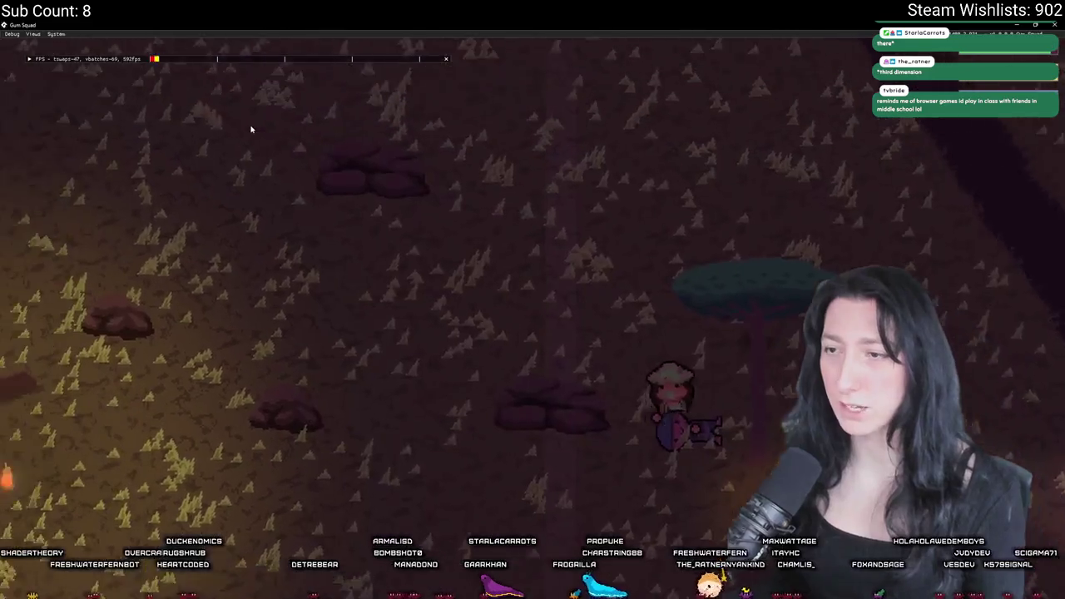
{"action": "key", "text": "Tab"}
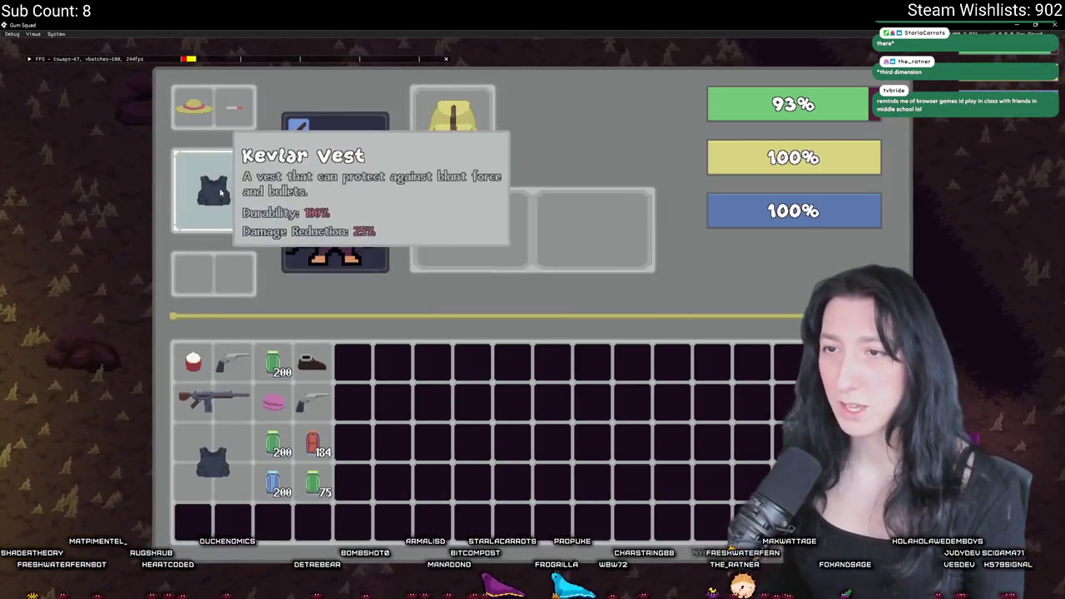
Equip the spare Kevlar Vest and walk over to the coloured chests
{"action": "mouse_move", "coordinate": [206, 484]}
{"action": "left_mouse_down"}
{"action": "mouse_move", "coordinate": [583, 233]}
{"action": "mouse_move", "coordinate": [254, 441]}
{"action": "mouse_move", "coordinate": [583, 252]}
{"action": "left_mouse_up"}
{"action": "key", "text": "Tab"}
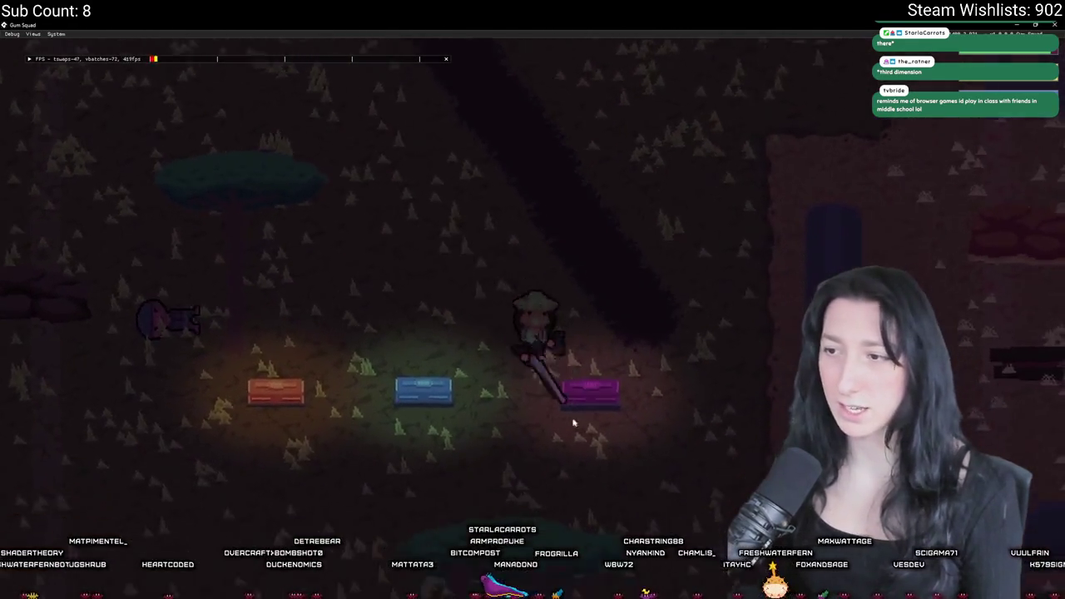
{"action": "key", "text": "Tab"}
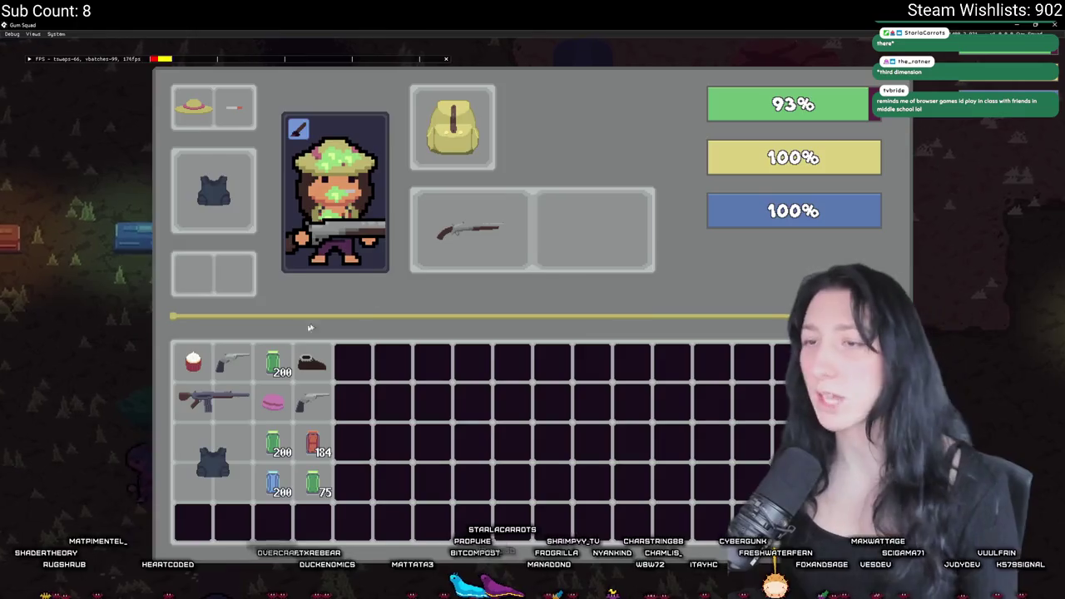
{"action": "key", "text": "Tab"}
{"action": "key", "text": "Tab"}
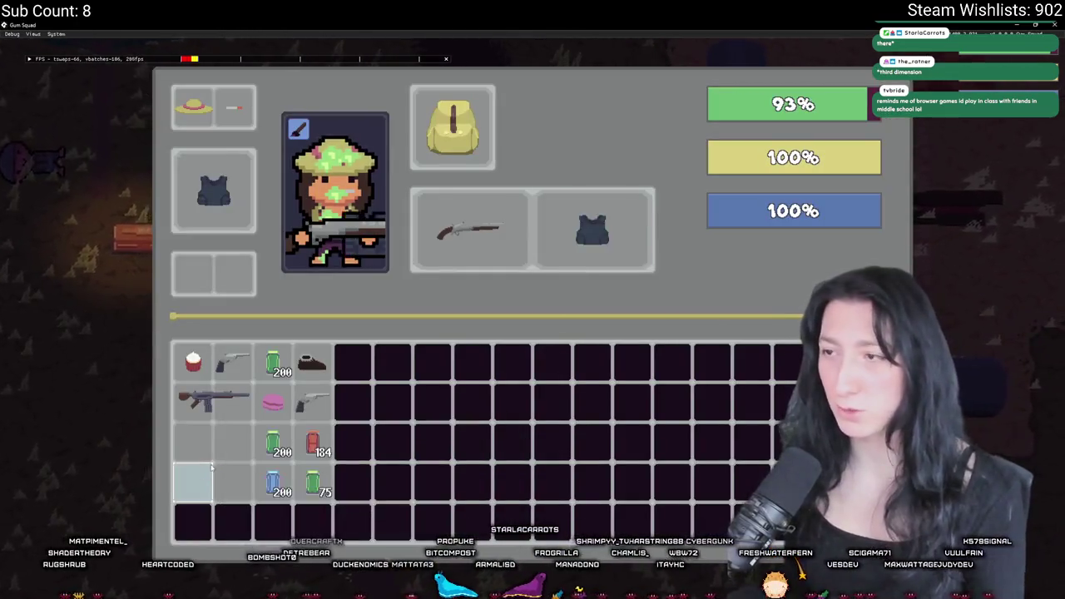
{"action": "key", "text": "Tab"}
{"action": "key", "text": "a"}
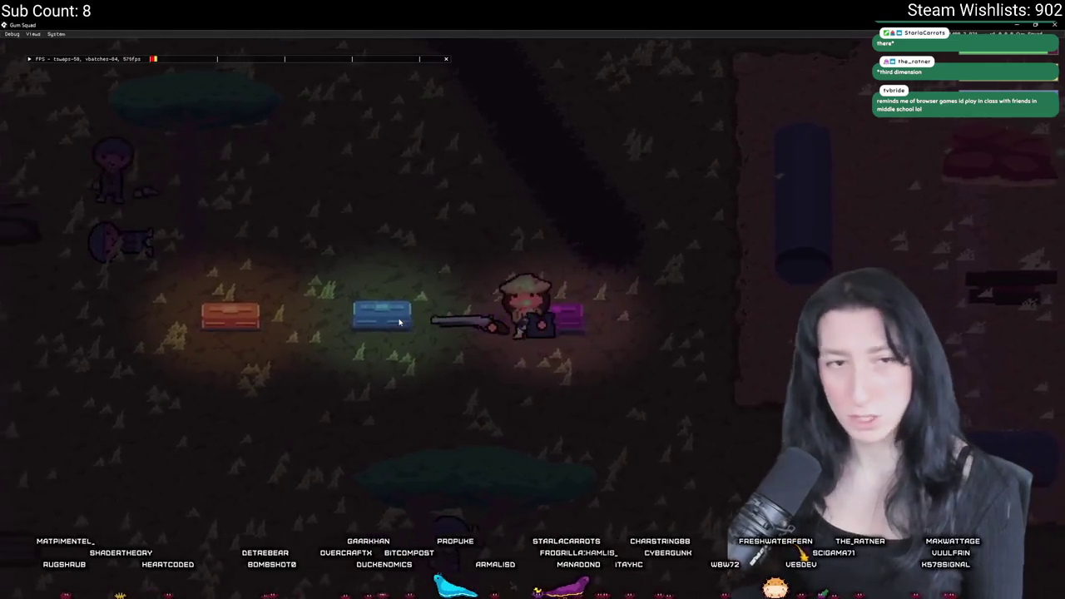
{"action": "key", "text": "a"}
{"action": "key", "text": "w"}
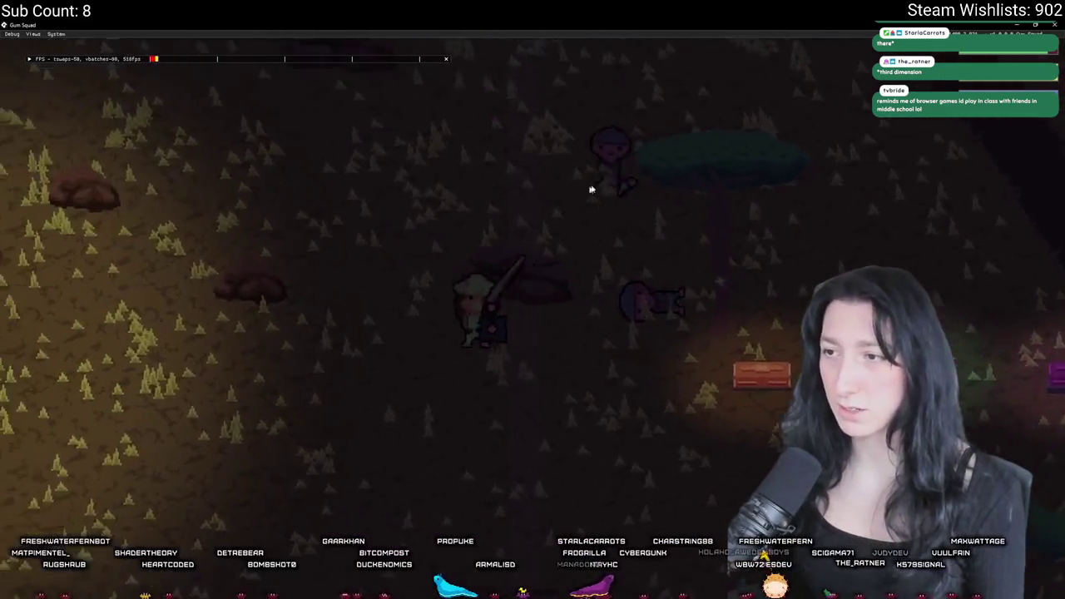
{"action": "key", "text": "d"}
{"action": "key", "text": "s"}
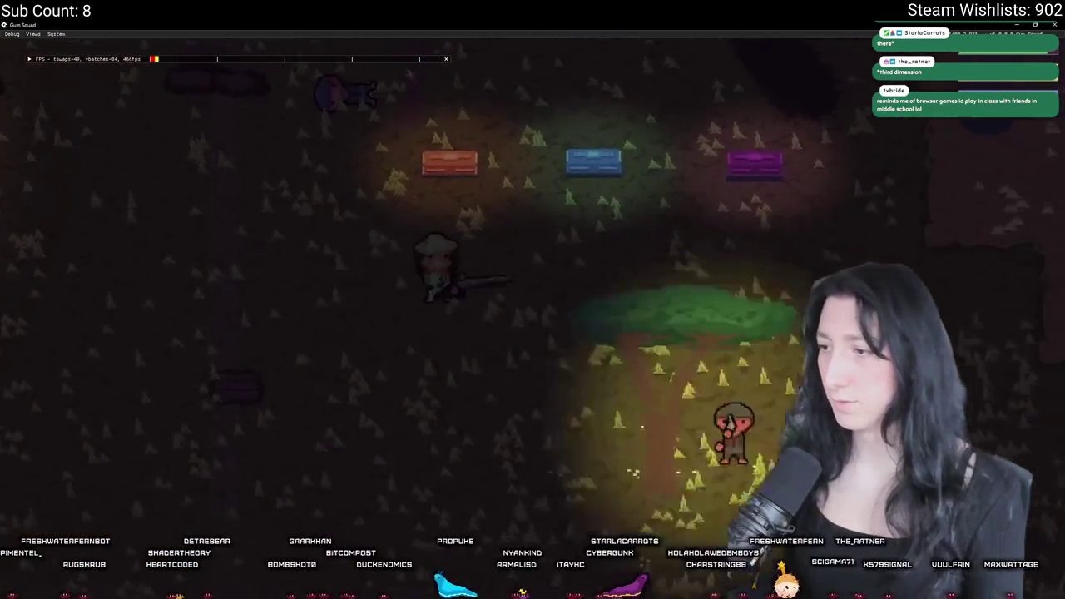
{"action": "key", "text": "a"}
Swap the Macaron for the chest's 4 Cake, then close the game window
{"action": "key", "text": "Tab"}
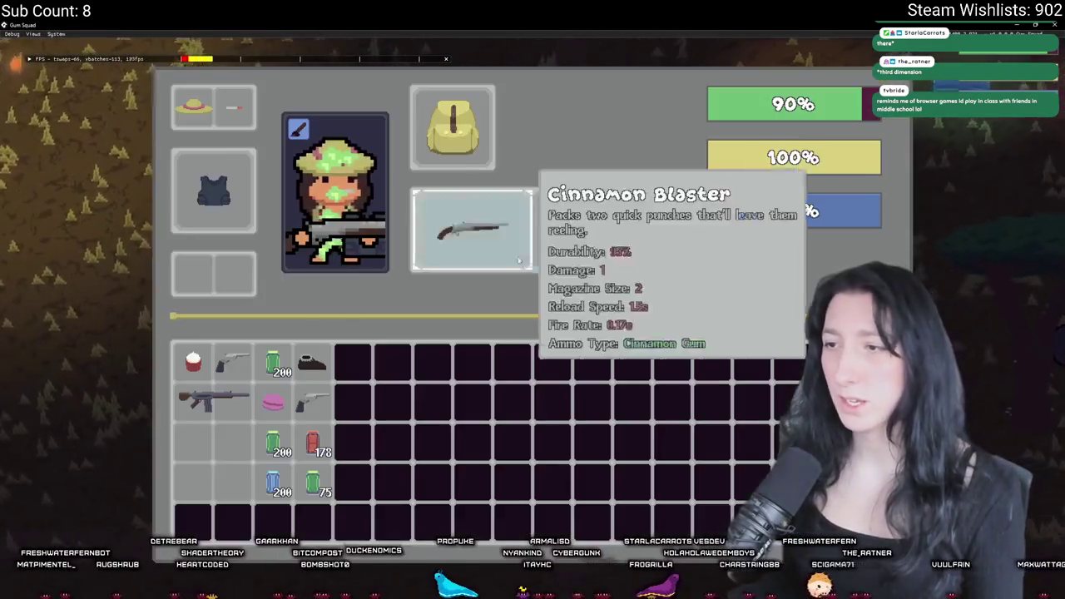
{"action": "key", "text": "Tab"}
{"action": "key", "text": "Tab"}
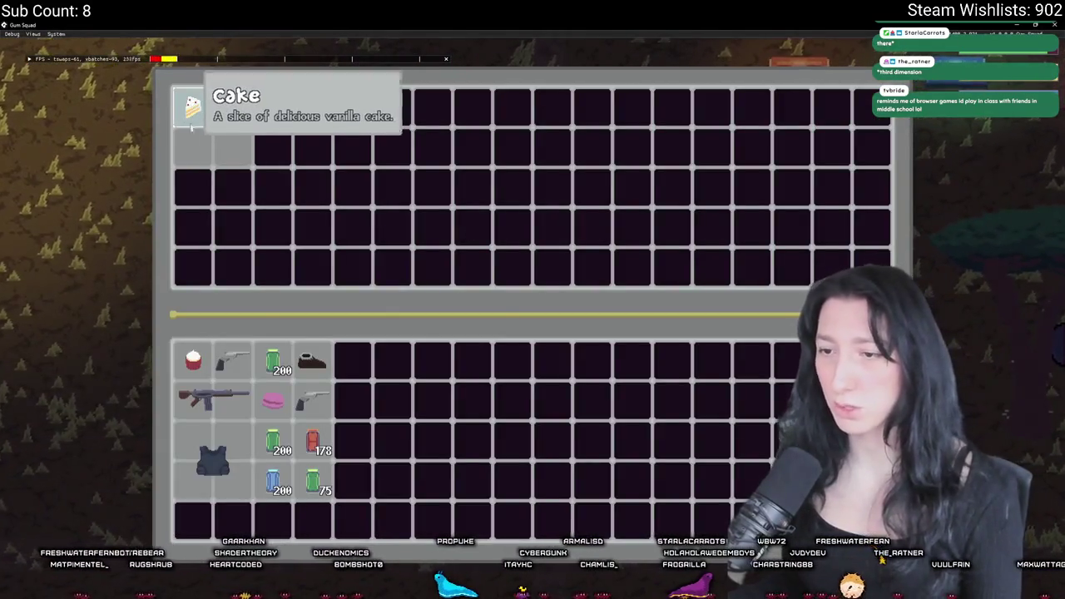
{"action": "mouse_move", "coordinate": [275, 408]}
{"action": "left_mouse_down"}
{"action": "mouse_move", "coordinate": [233, 113]}
{"action": "mouse_move", "coordinate": [279, 383]}
{"action": "mouse_move", "coordinate": [273, 404]}
{"action": "mouse_move", "coordinate": [583, 238]}
{"action": "left_mouse_up"}
{"action": "key", "text": "Tab"}
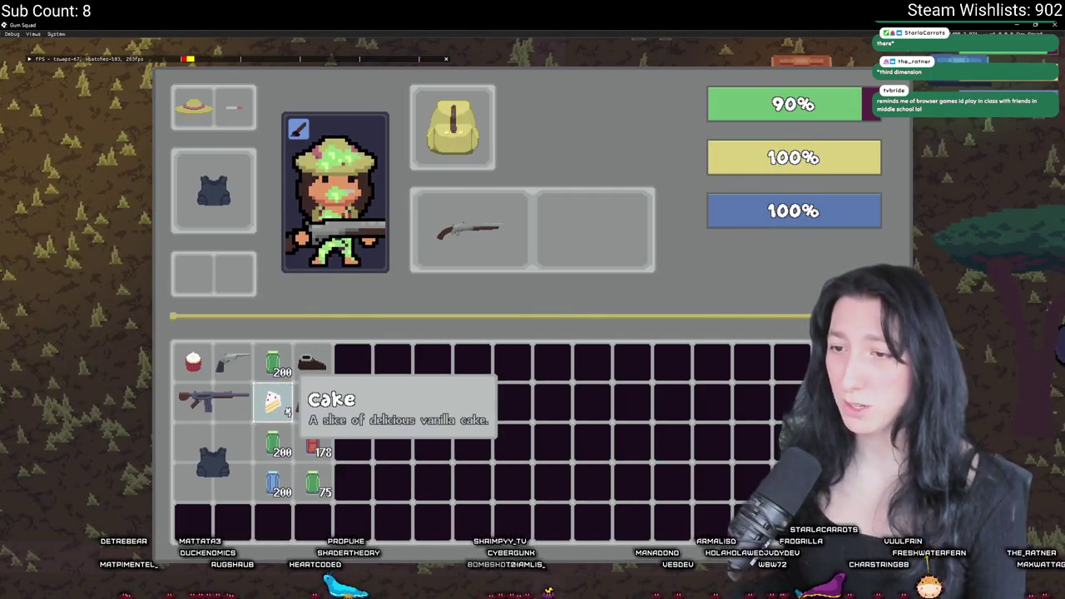
{"action": "left_click", "coordinate": [1054, 27]}
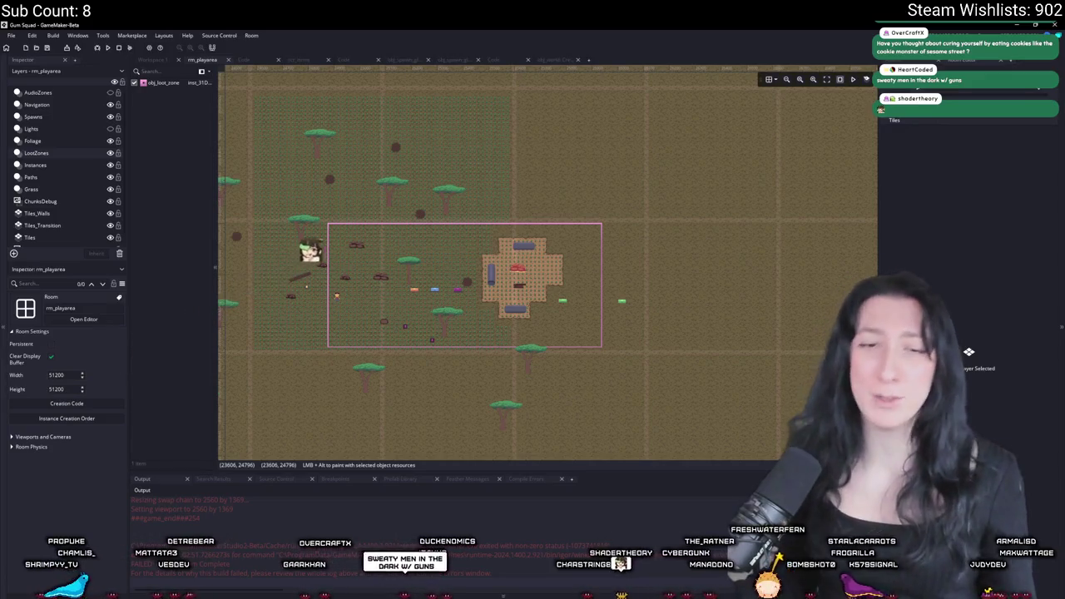
{"action": "left_click", "coordinate": [970, 352]}
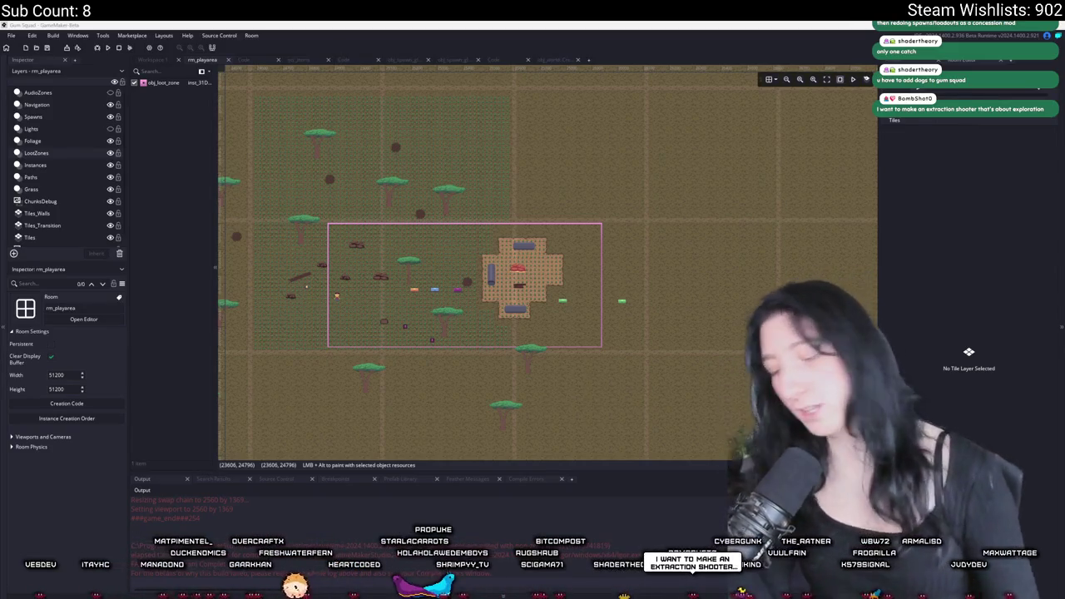
{"action": "left_click", "coordinate": [786, 80]}
{"action": "left_click", "coordinate": [787, 79]}
{"action": "left_click", "coordinate": [787, 80]}
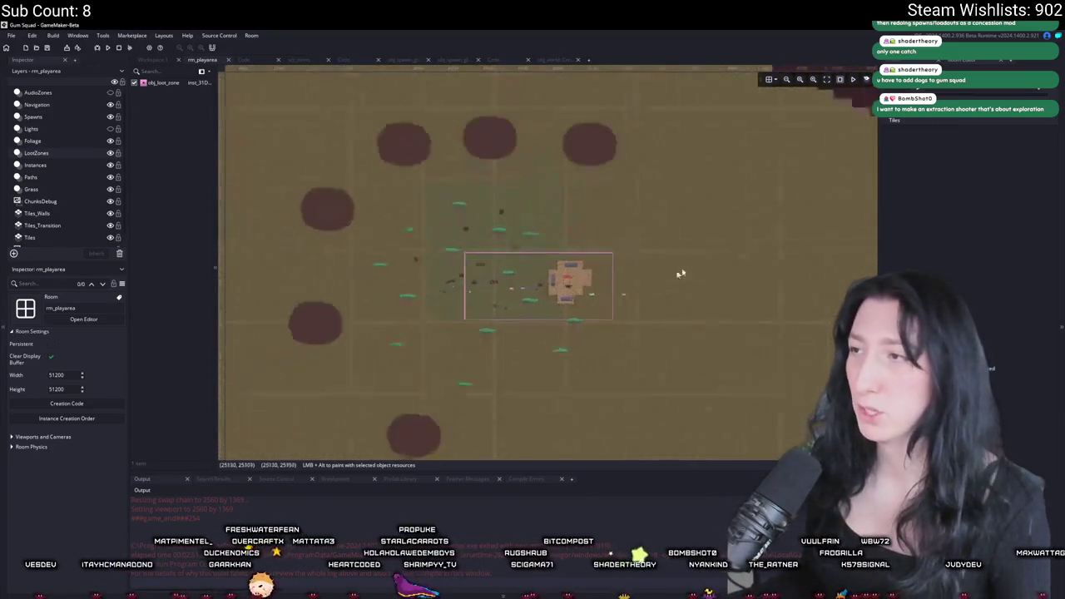
{"action": "left_click", "coordinate": [787, 80]}
{"action": "scroll", "coordinate": [635, 262], "scroll_direction": "down", "scroll_amount": 2}
{"action": "scroll", "coordinate": [516, 162], "scroll_direction": "down", "scroll_amount": 3}
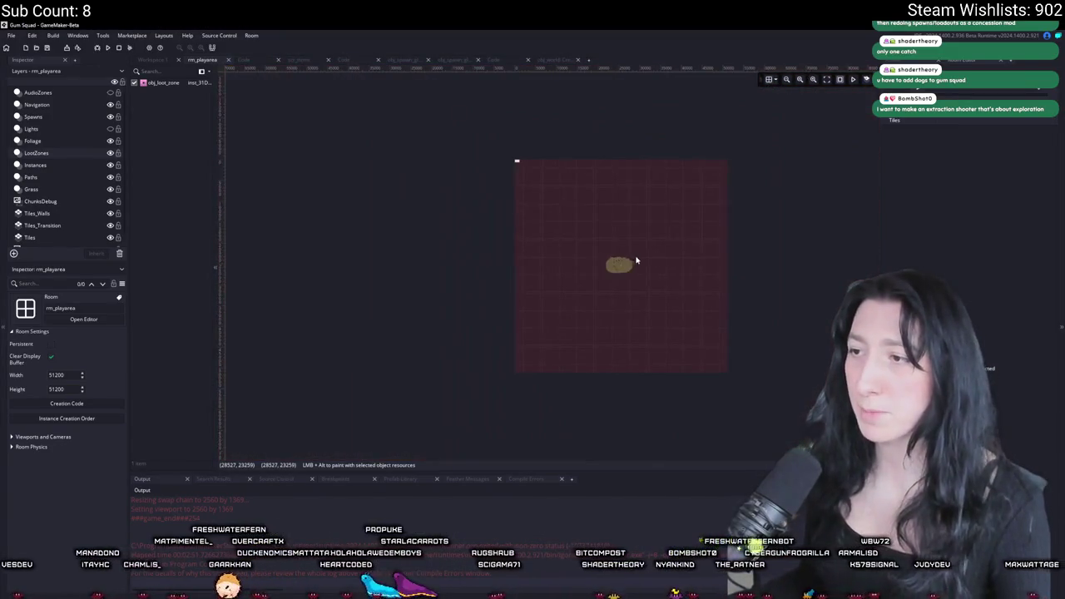
{"action": "scroll", "coordinate": [516, 162], "scroll_direction": "up", "scroll_amount": 1}
{"action": "scroll", "coordinate": [483, 291], "scroll_direction": "right", "scroll_amount": 2}
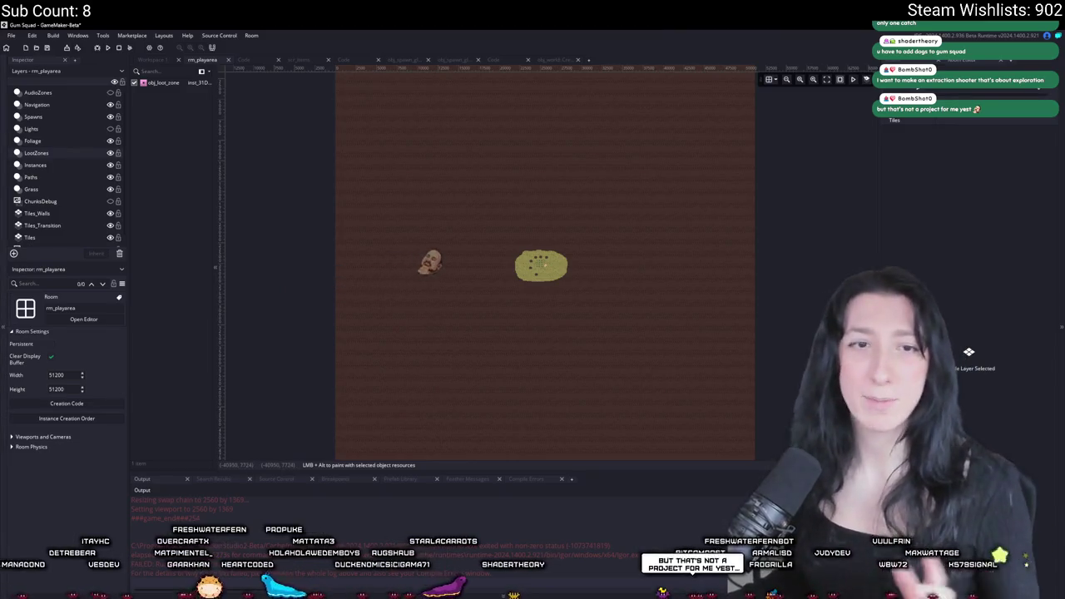
{"action": "scroll", "coordinate": [545, 304], "scroll_direction": "up", "scroll_amount": 5}
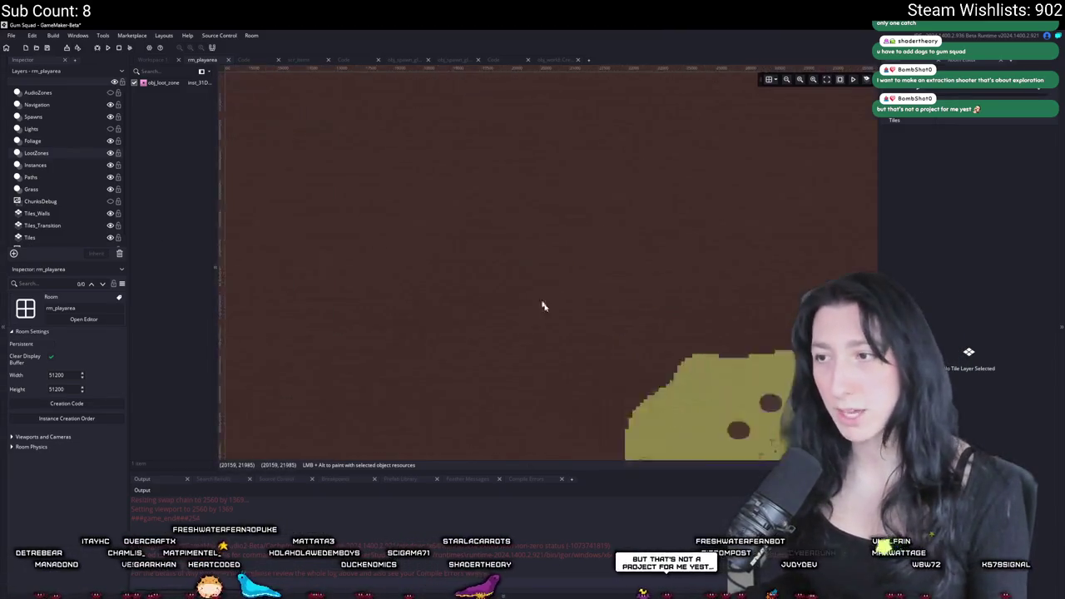
{"action": "scroll", "coordinate": [674, 304], "scroll_direction": "up", "scroll_amount": 5}
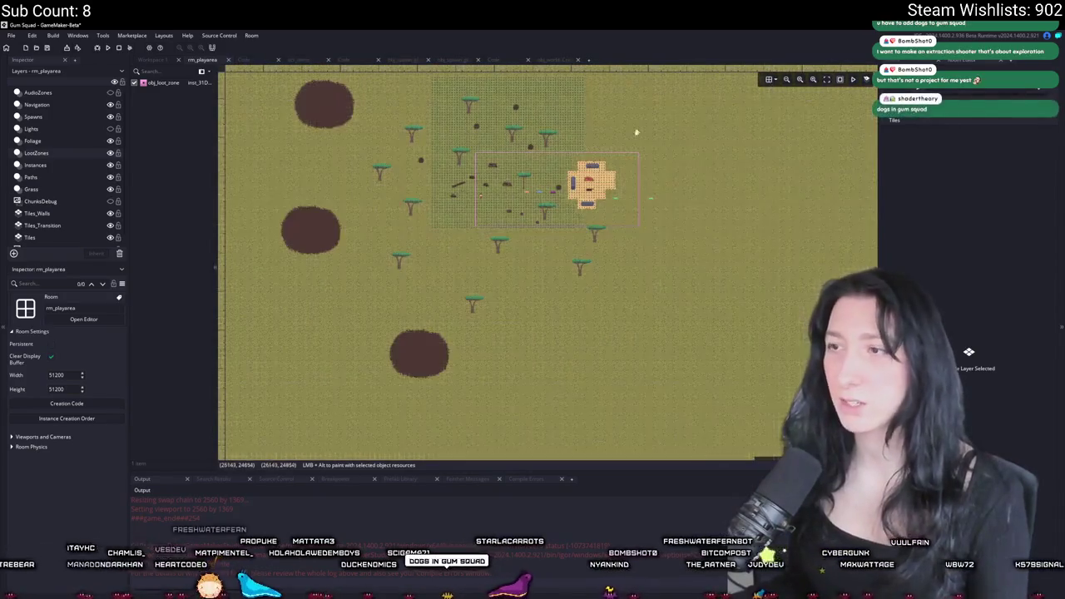
{"action": "scroll", "coordinate": [623, 232], "scroll_direction": "up", "scroll_amount": 1}
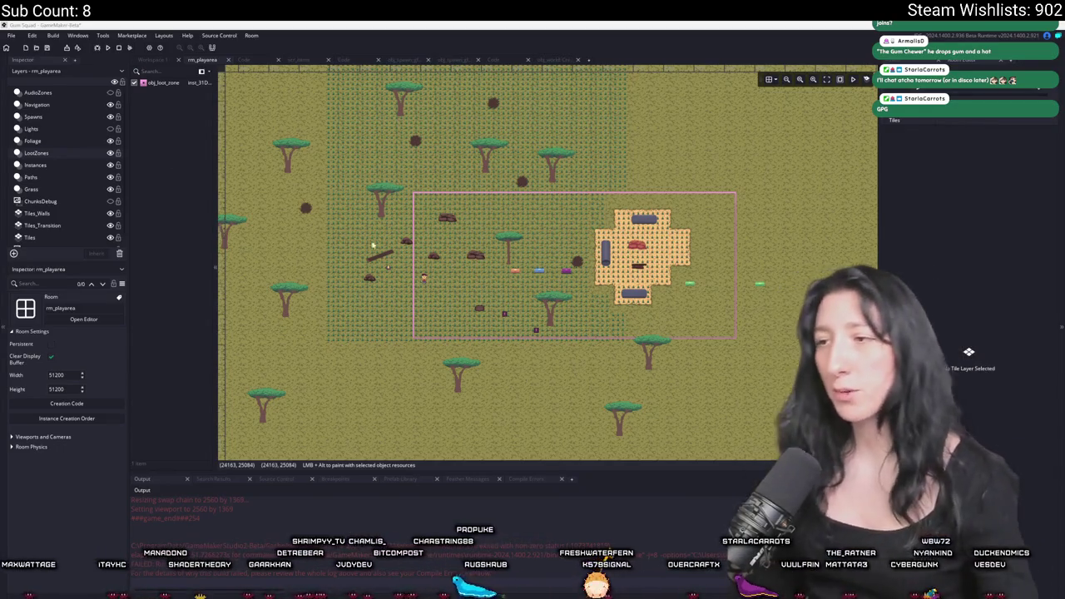
{"action": "left_click_drag", "start_coordinate": [426, 244], "coordinate": [418, 256]}
{"action": "scroll", "coordinate": [418, 256], "scroll_direction": "down", "scroll_amount": 2}
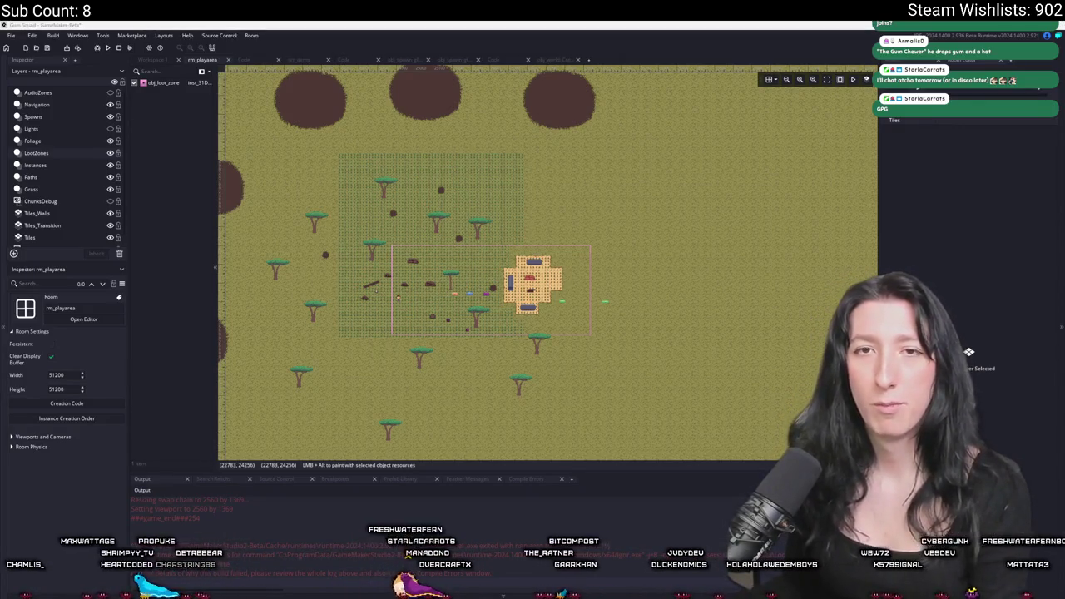
{"action": "key", "text": "alt+Tab"}
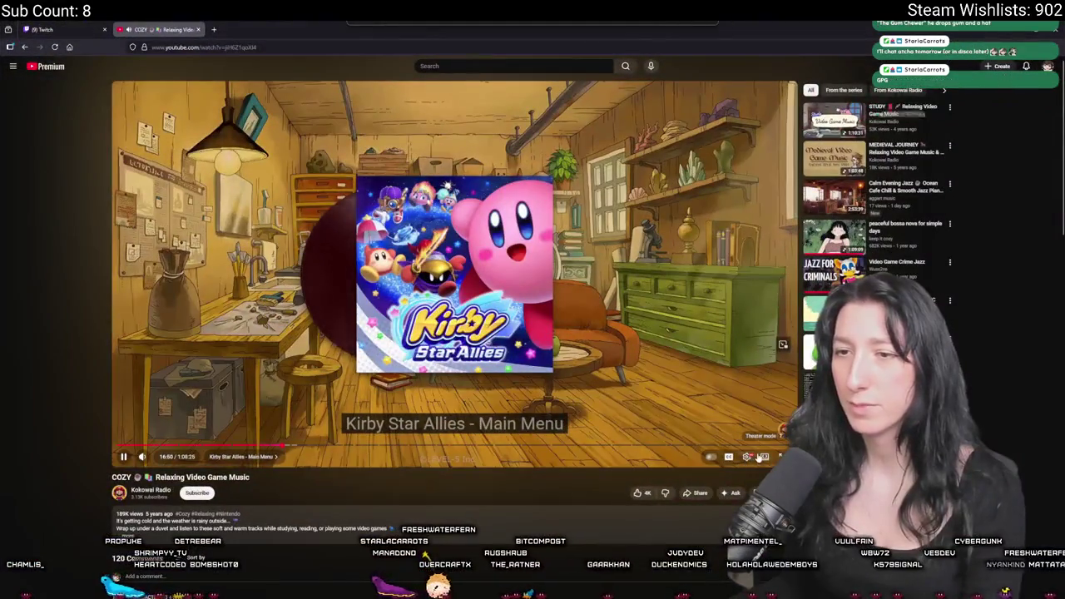
Exit fullscreen so the Chrono Cross music video plays in the normal browser window
{"action": "left_click", "coordinate": [778, 450]}
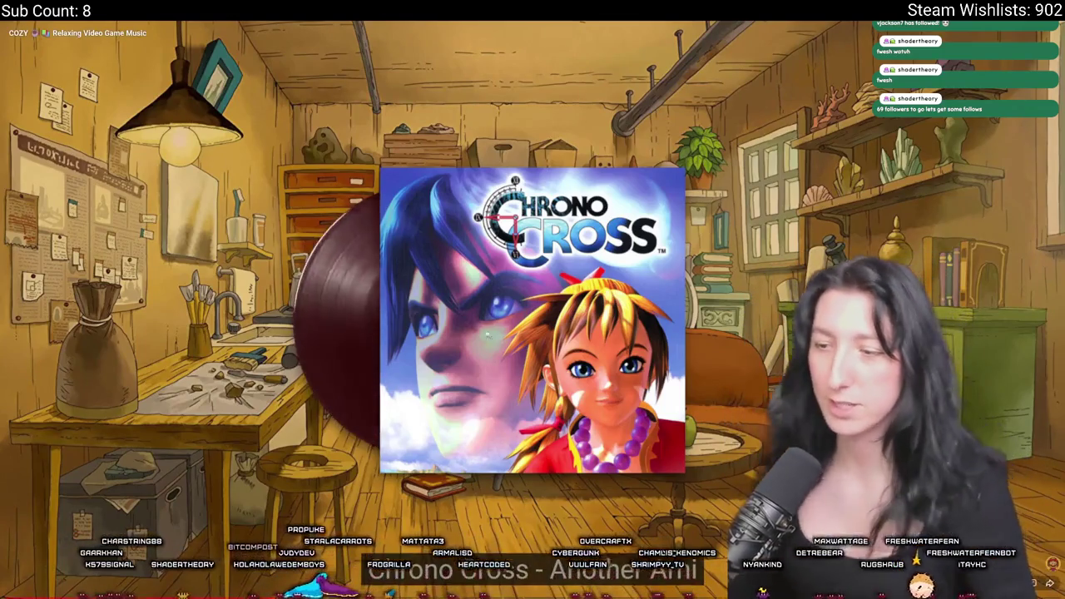
{"action": "key", "text": "Escape"}
Snap the browser to the left half, bring GameMaker's rm_playarea forward, and open asset search
{"action": "mouse_move", "coordinate": [285, 24]}
{"action": "left_mouse_down"}
{"action": "mouse_move", "coordinate": [133, 83]}
{"action": "mouse_move", "coordinate": [2, 250]}
{"action": "left_mouse_up"}
{"action": "left_click", "coordinate": [749, 183]}
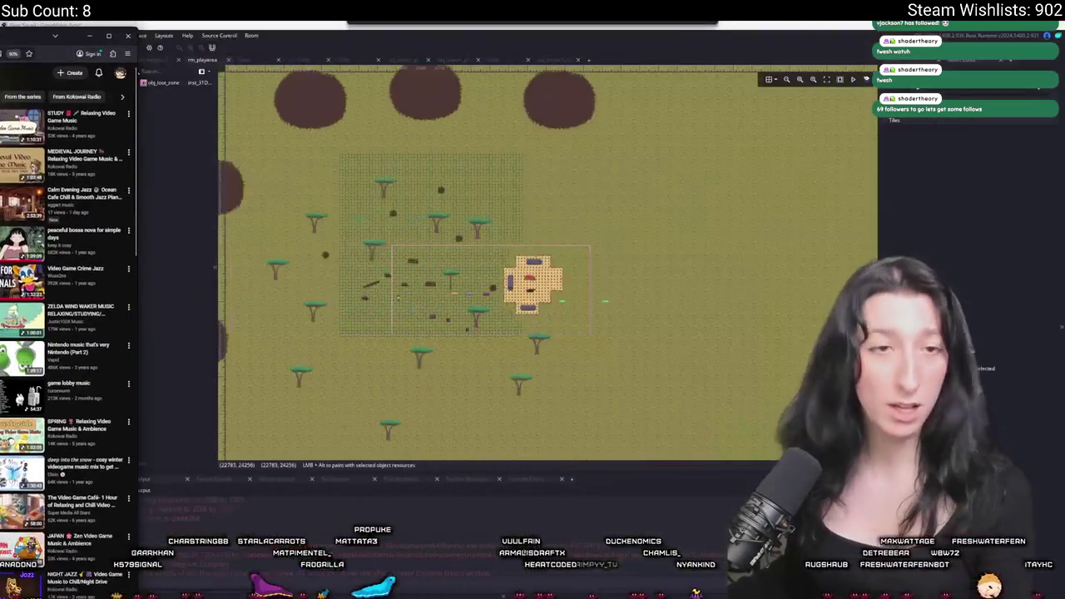
{"action": "left_click", "coordinate": [969, 352]}
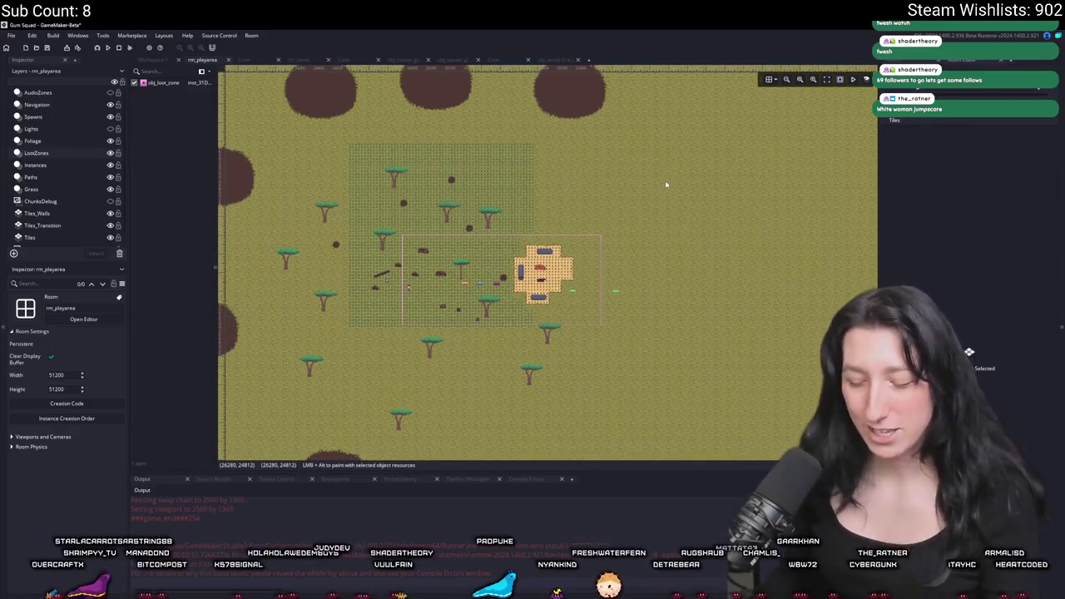
{"action": "key", "text": "ctrl+t"}
{"action": "type", "text": "obj_"}
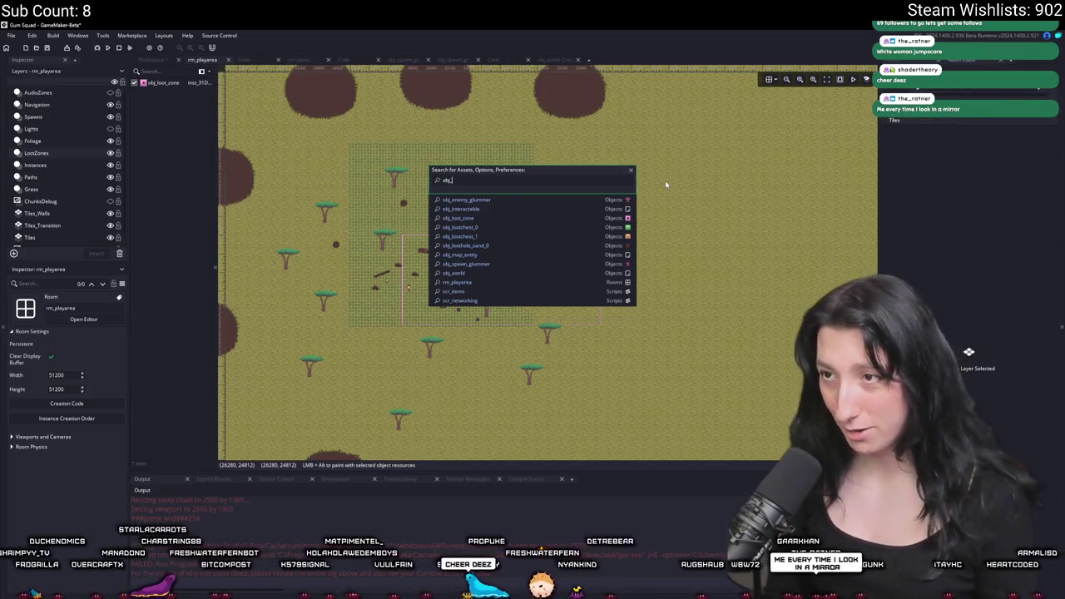
Open obj_player's Step event via asset search and expand it into its own tab
{"action": "type", "text": "player"}
{"action": "key", "text": "Return"}
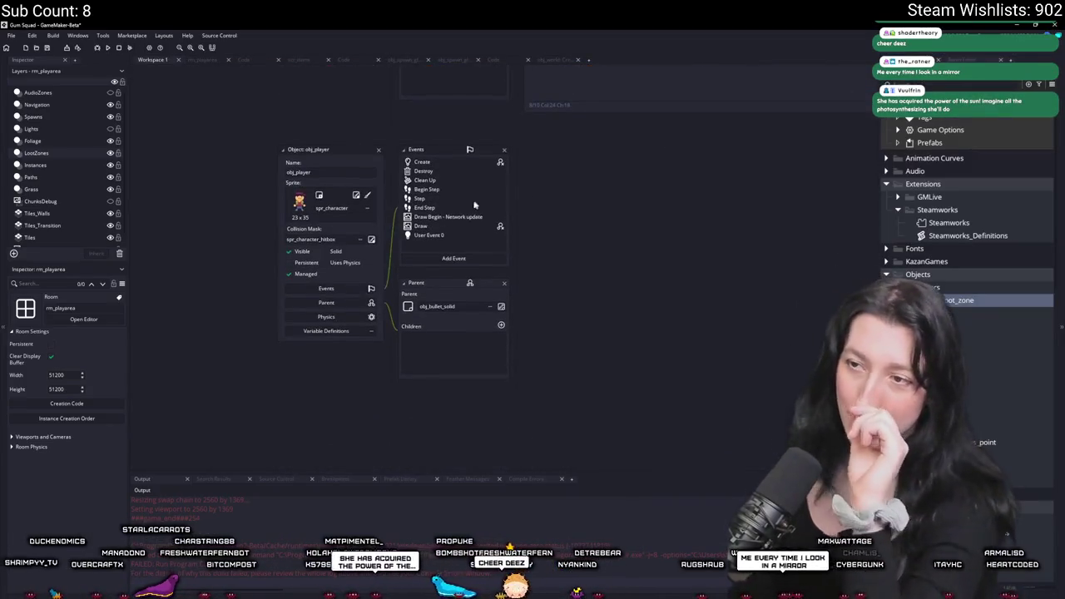
{"action": "left_click", "coordinate": [477, 202]}
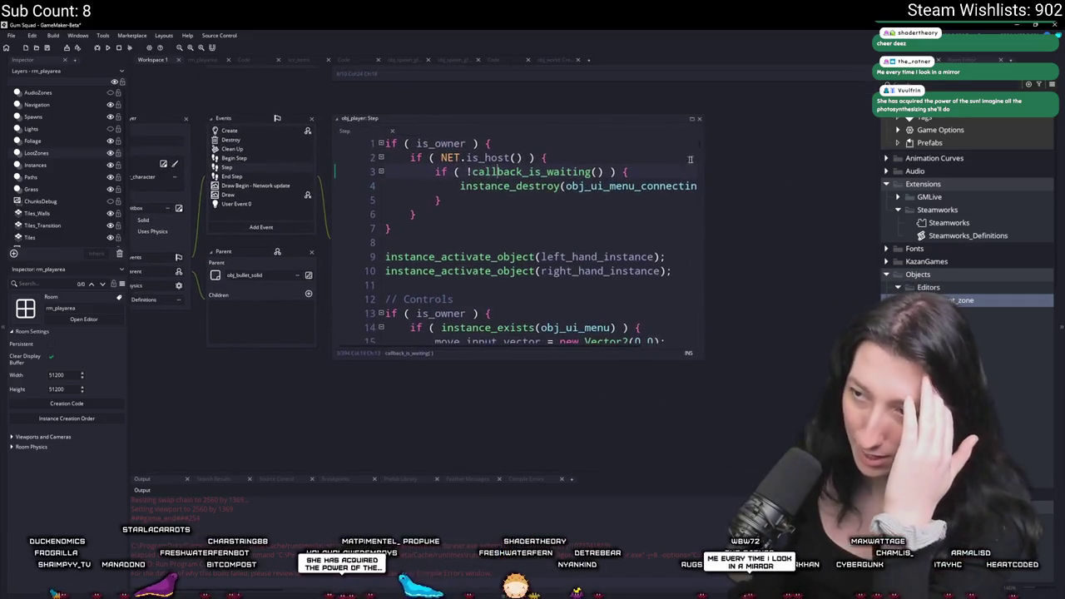
{"action": "left_click", "coordinate": [692, 124]}
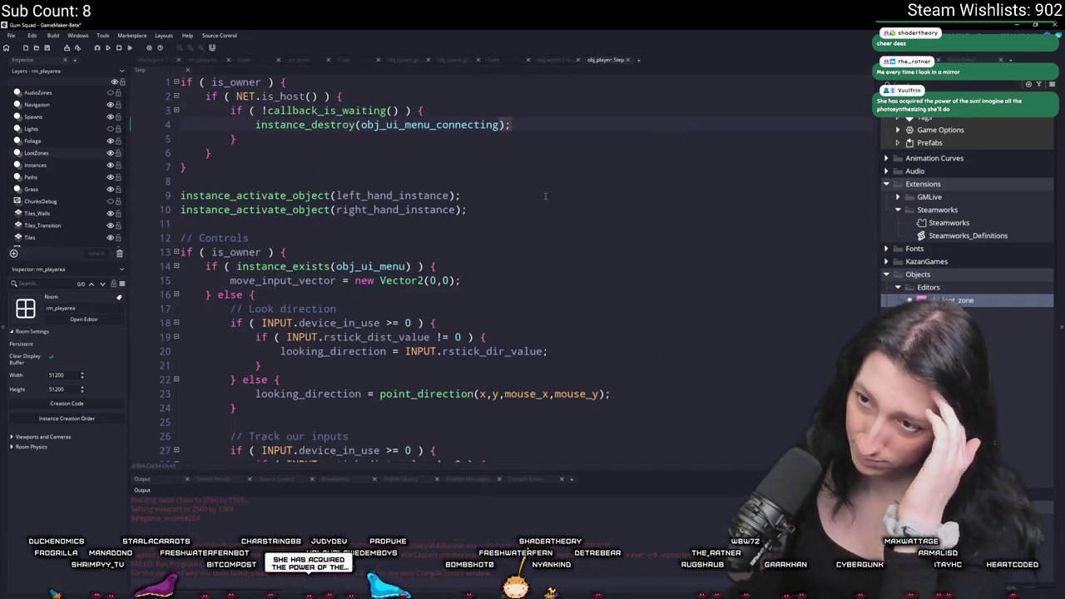
Search the Step code for 'interact'
{"action": "scroll", "coordinate": [545, 196], "scroll_direction": "down", "scroll_amount": 10}
{"action": "scroll", "coordinate": [542, 197], "scroll_direction": "down", "scroll_amount": 15}
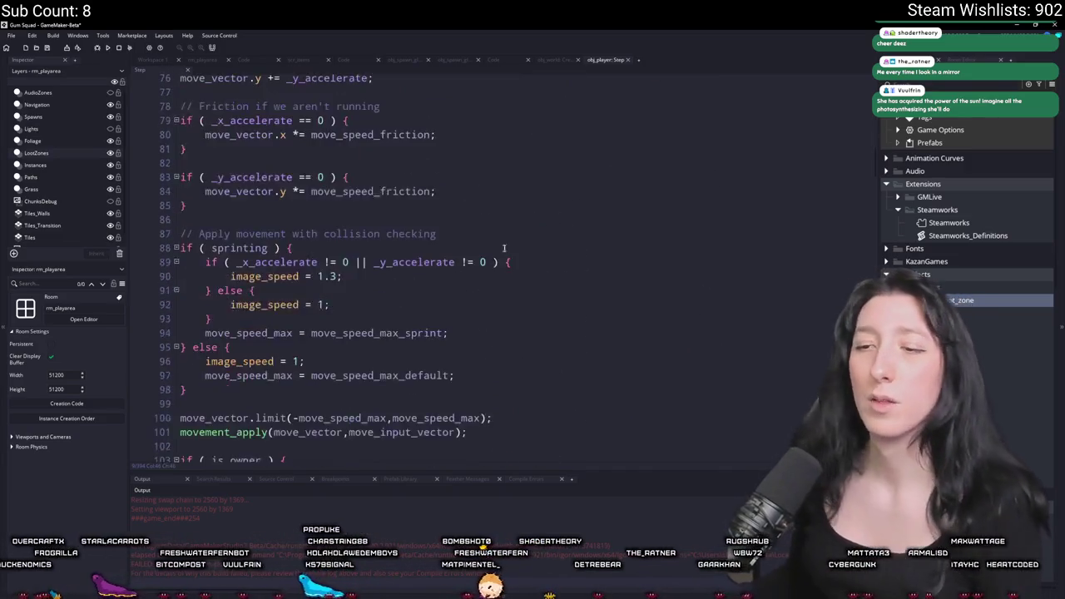
{"action": "scroll", "coordinate": [503, 248], "scroll_direction": "down", "scroll_amount": 5}
{"action": "key", "text": "ctrl+f"}
{"action": "type", "text": "inter"}
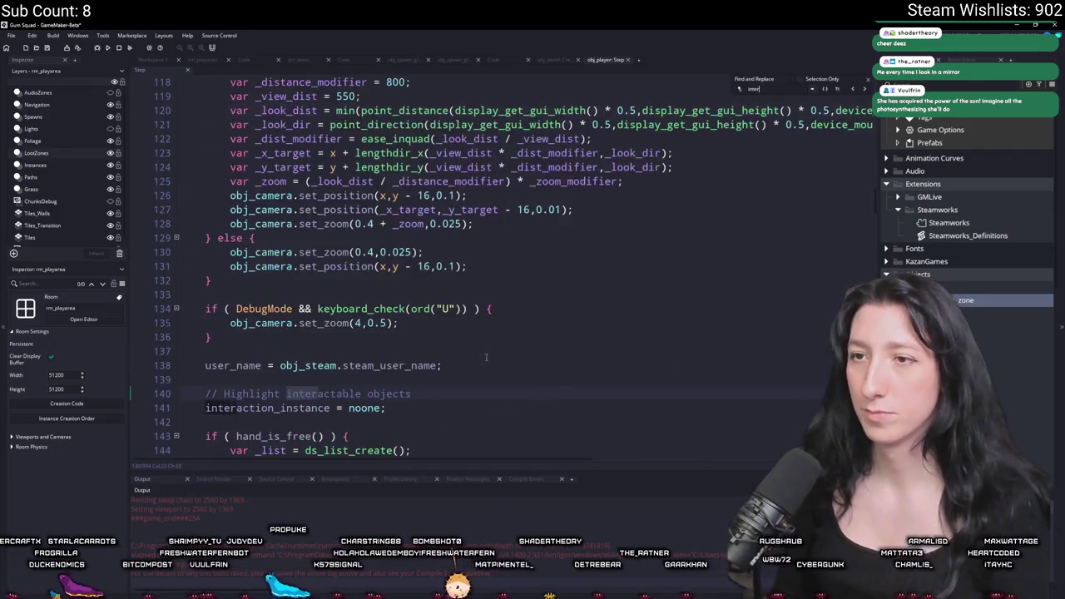
{"action": "type", "text": "act"}
{"action": "scroll", "coordinate": [570, 245], "scroll_direction": "down", "scroll_amount": 6}
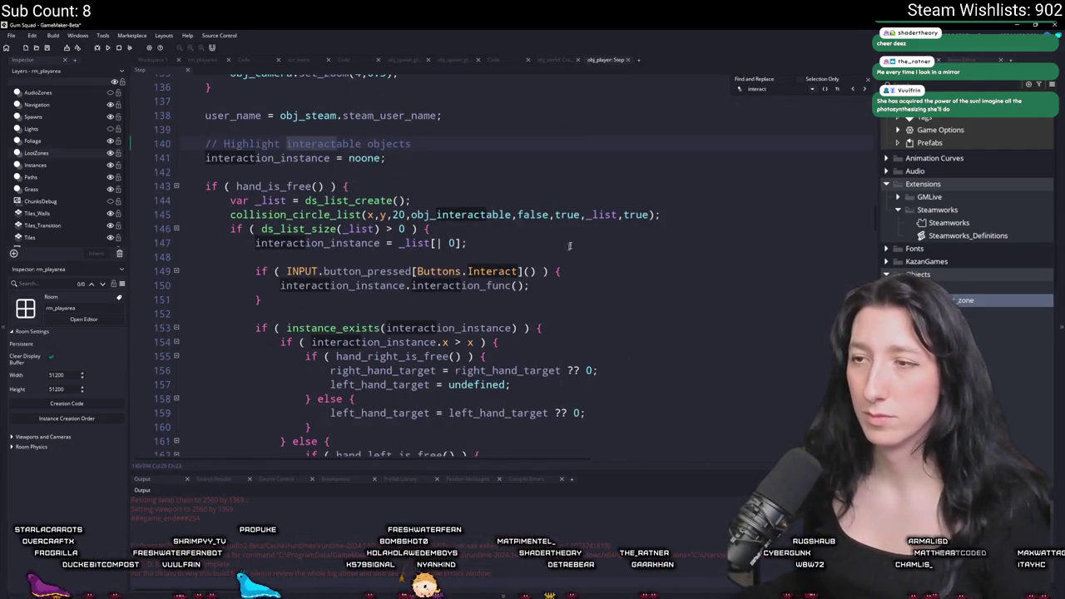
{"action": "key", "text": "Escape"}
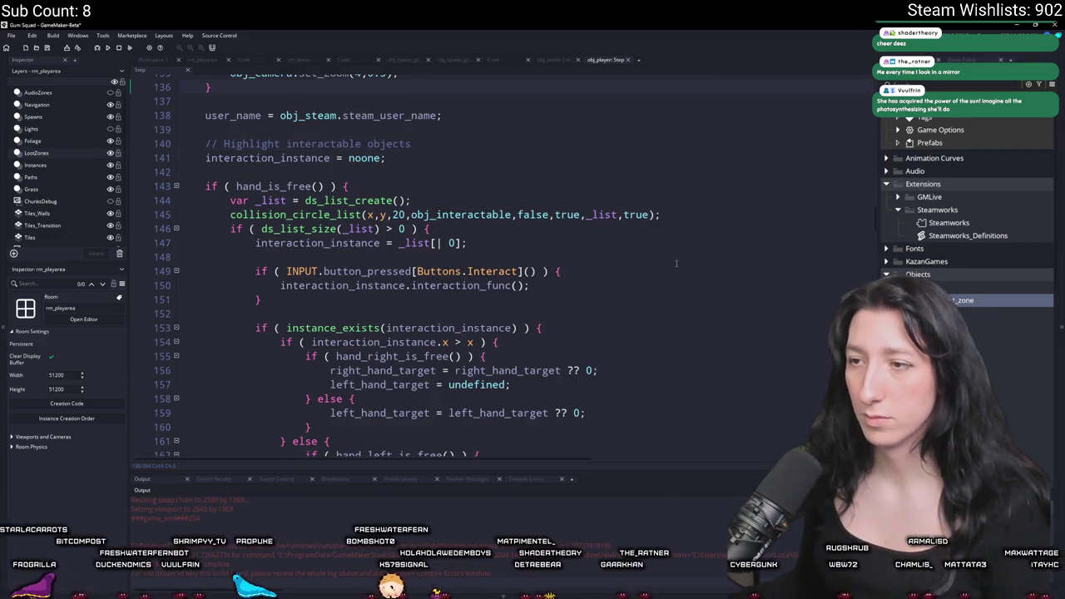
Review the code around interaction_func on line 150 and the collision_circle_list call
{"action": "left_click", "coordinate": [566, 285]}
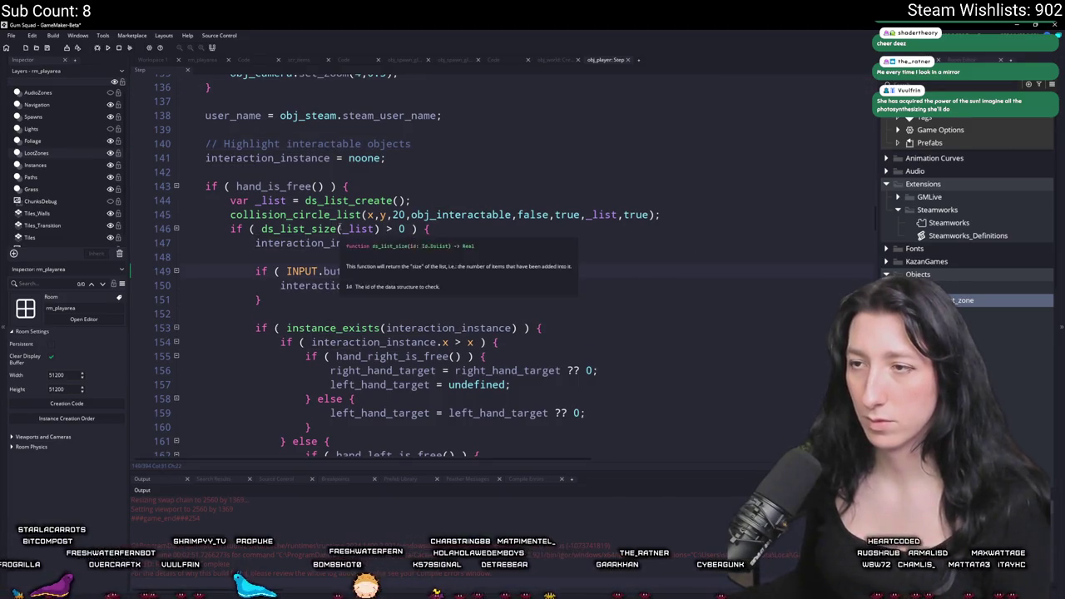
{"action": "left_click", "coordinate": [316, 215]}
{"action": "scroll", "coordinate": [303, 275], "scroll_direction": "up", "scroll_amount": 3}
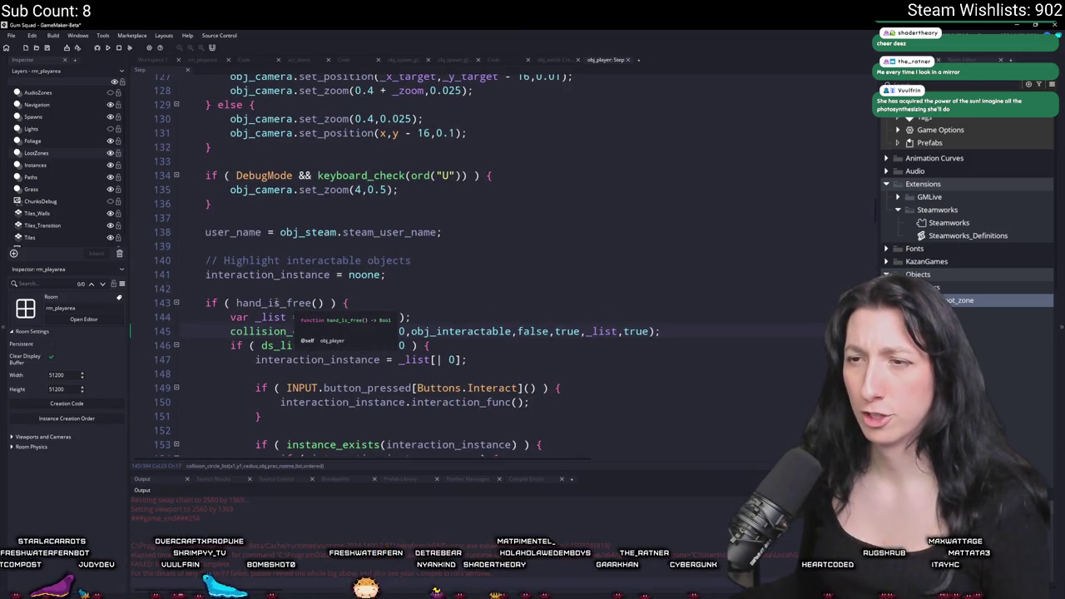
{"action": "scroll", "coordinate": [276, 303], "scroll_direction": "up", "scroll_amount": 3}
{"action": "scroll", "coordinate": [288, 388], "scroll_direction": "up", "scroll_amount": 5}
{"action": "scroll", "coordinate": [289, 388], "scroll_direction": "up", "scroll_amount": 3}
{"action": "scroll", "coordinate": [289, 333], "scroll_direction": "down", "scroll_amount": 2}
{"action": "scroll", "coordinate": [288, 141], "scroll_direction": "up", "scroll_amount": 1}
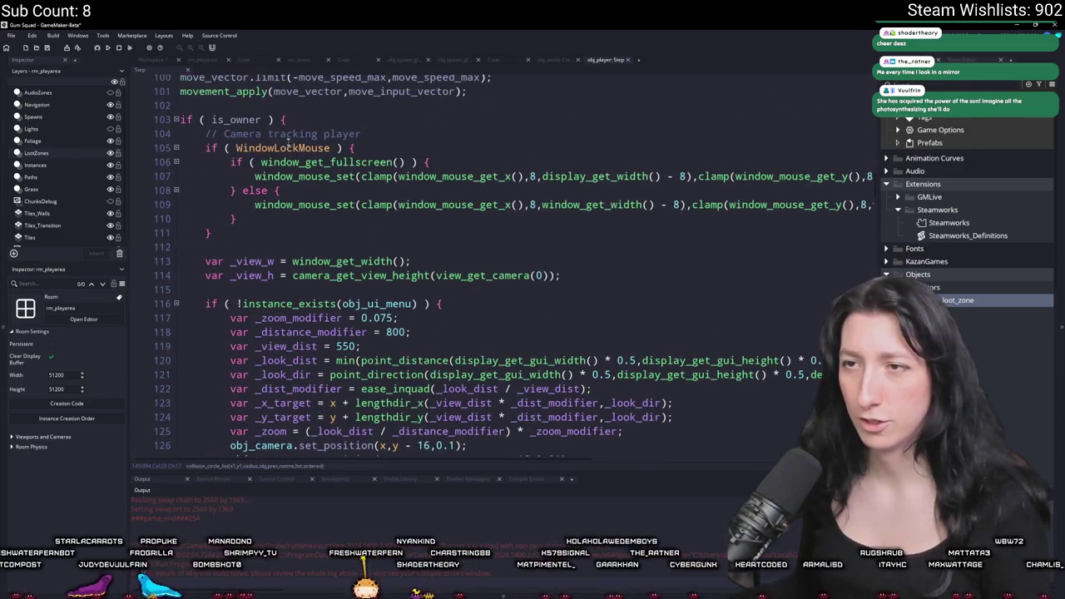
{"action": "scroll", "coordinate": [338, 247], "scroll_direction": "down", "scroll_amount": 13}
{"action": "scroll", "coordinate": [338, 247], "scroll_direction": "down", "scroll_amount": 7}
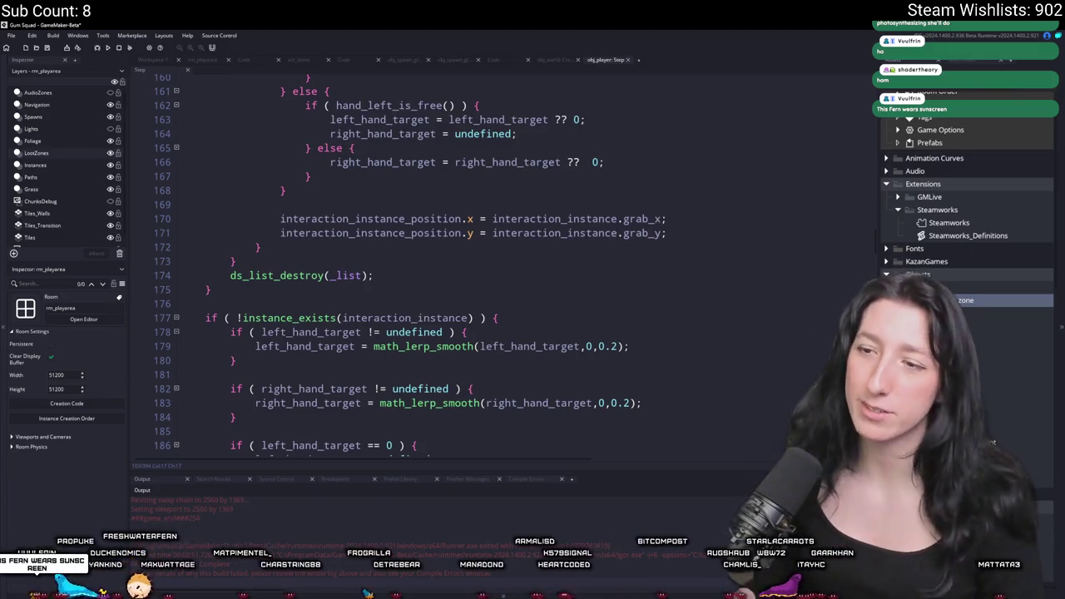
Highlight every use of interaction_instance in obj_player's Step code
{"action": "scroll", "coordinate": [957, 208], "scroll_direction": "up", "scroll_amount": 1}
{"action": "scroll", "coordinate": [663, 191], "scroll_direction": "up", "scroll_amount": 4}
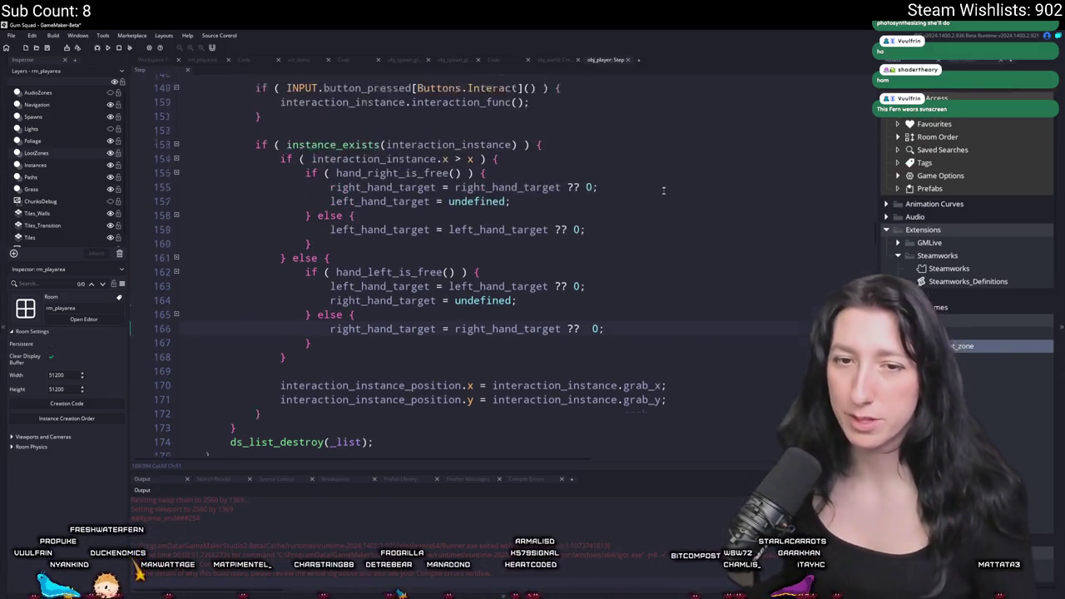
{"action": "scroll", "coordinate": [664, 191], "scroll_direction": "up", "scroll_amount": 1}
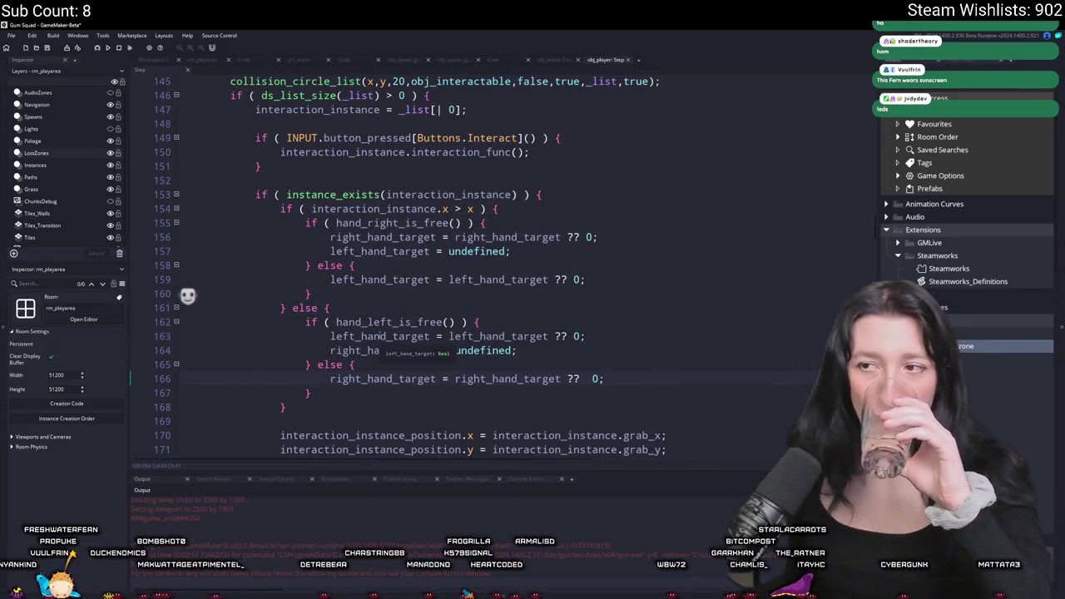
{"action": "scroll", "coordinate": [381, 336], "scroll_direction": "down", "scroll_amount": 1}
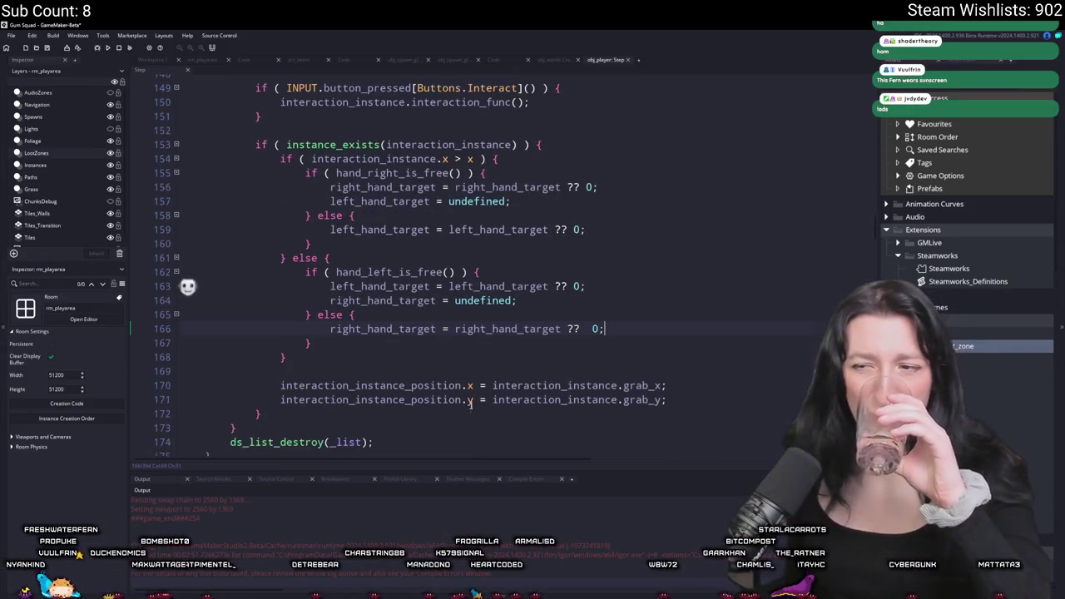
{"action": "double_click", "coordinate": [416, 386]}
{"action": "left_click", "coordinate": [572, 387]}
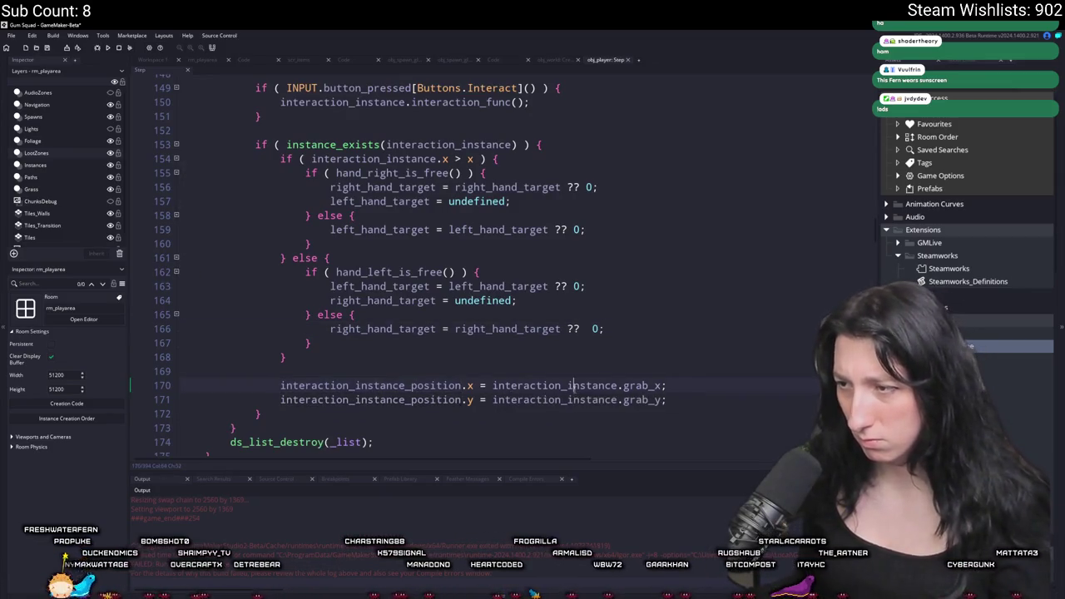
Delete the non-owned player's Interact block calling interaction_func, then switch to GitHub Desktop
{"action": "scroll", "coordinate": [549, 349], "scroll_direction": "up", "scroll_amount": 2}
{"action": "scroll", "coordinate": [548, 324], "scroll_direction": "up", "scroll_amount": 3}
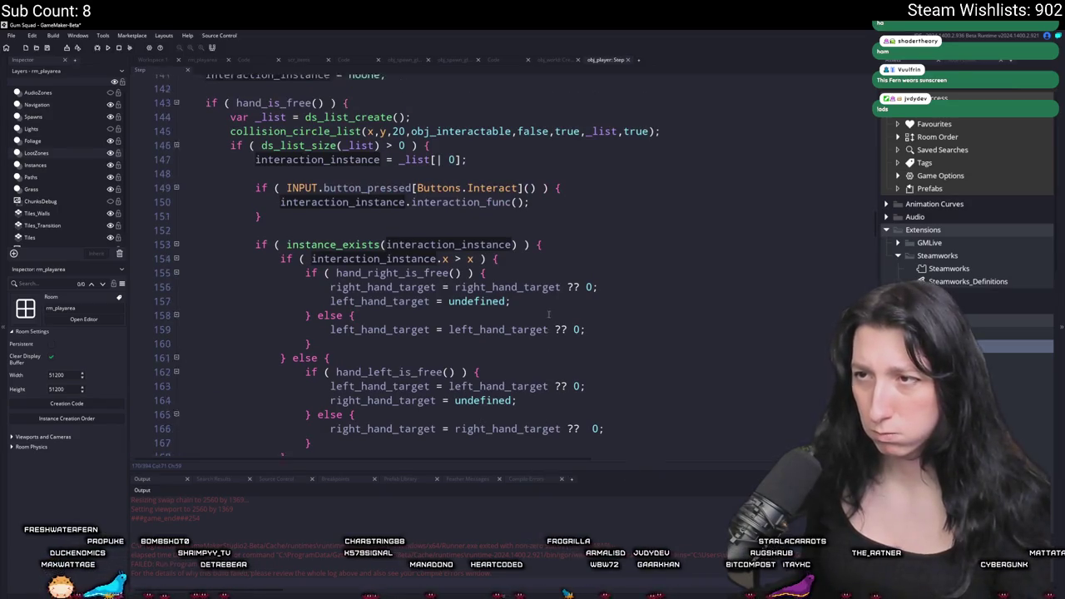
{"action": "scroll", "coordinate": [489, 322], "scroll_direction": "down", "scroll_amount": 1}
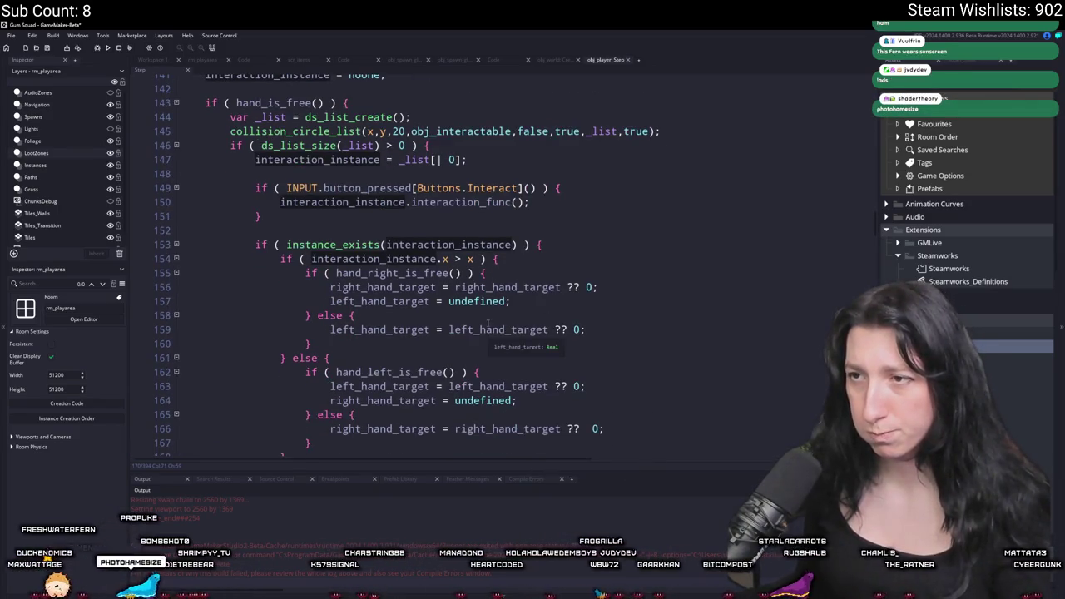
{"action": "scroll", "coordinate": [505, 154], "scroll_direction": "down", "scroll_amount": 2}
{"action": "scroll", "coordinate": [506, 153], "scroll_direction": "up", "scroll_amount": 3}
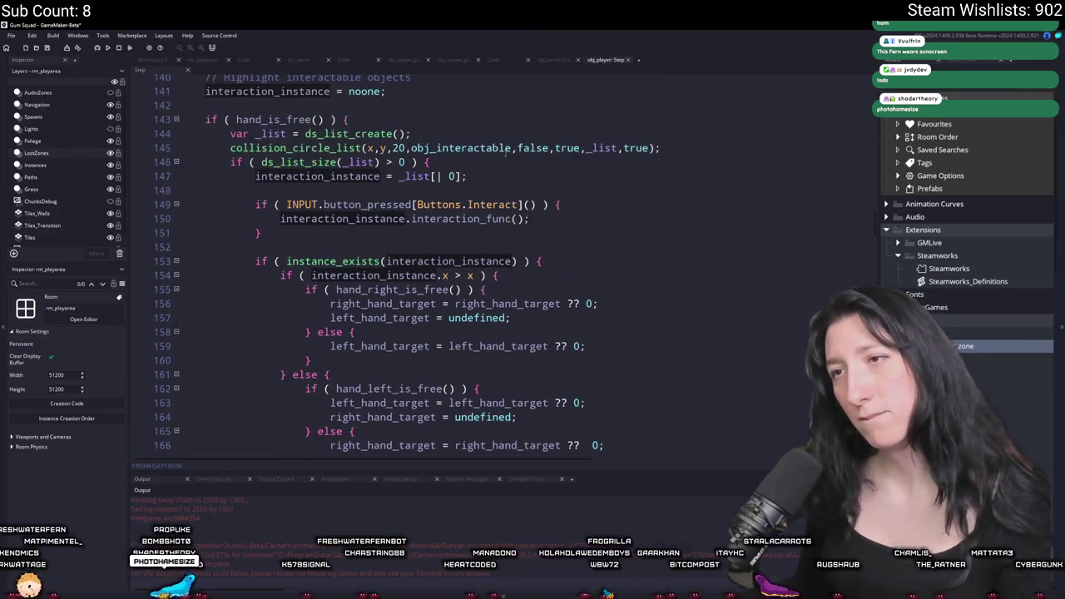
{"action": "scroll", "coordinate": [505, 153], "scroll_direction": "up", "scroll_amount": 3}
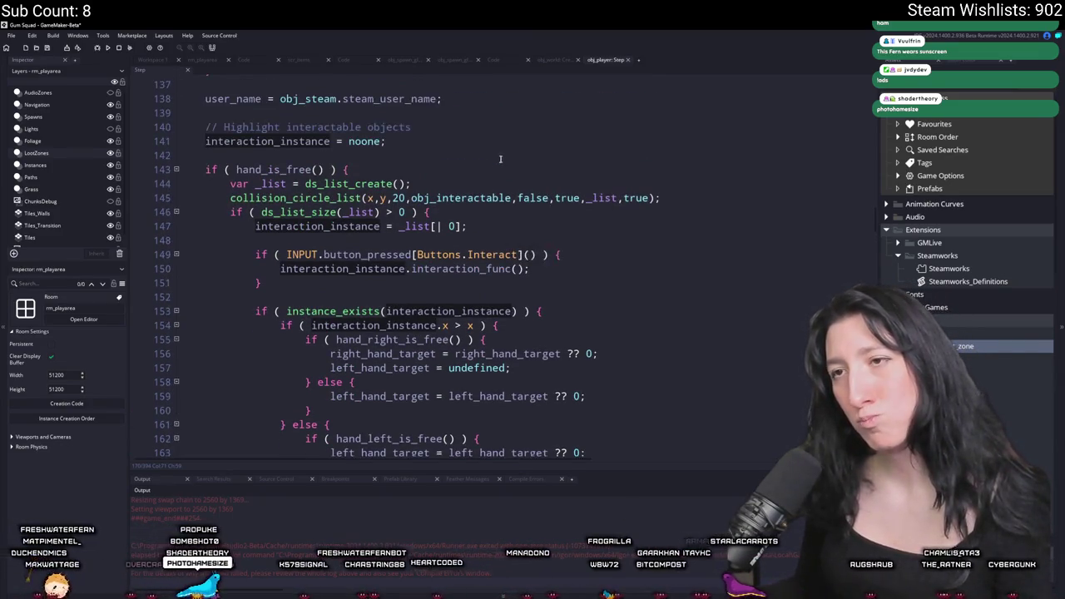
{"action": "scroll", "coordinate": [517, 342], "scroll_direction": "down", "scroll_amount": 9}
{"action": "scroll", "coordinate": [517, 342], "scroll_direction": "down", "scroll_amount": 8}
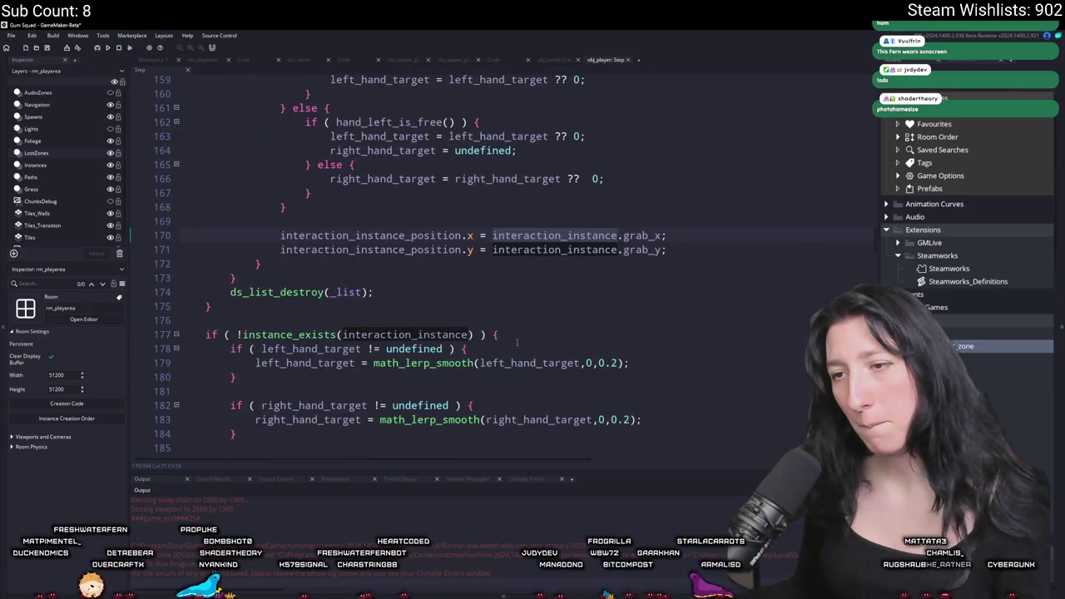
{"action": "scroll", "coordinate": [516, 305], "scroll_direction": "down", "scroll_amount": 1}
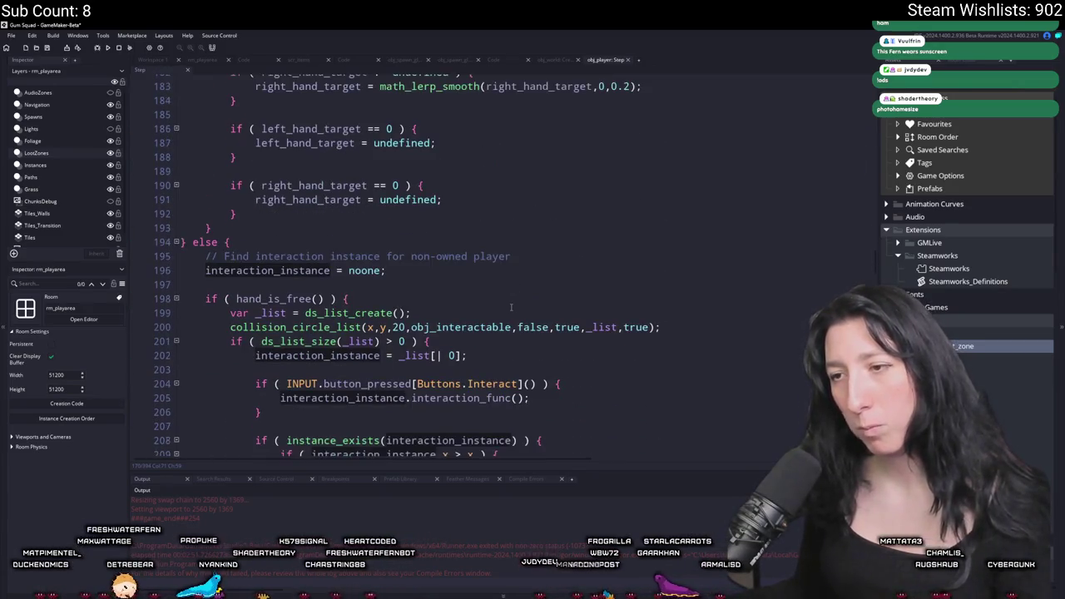
{"action": "scroll", "coordinate": [186, 250], "scroll_direction": "up", "scroll_amount": 15}
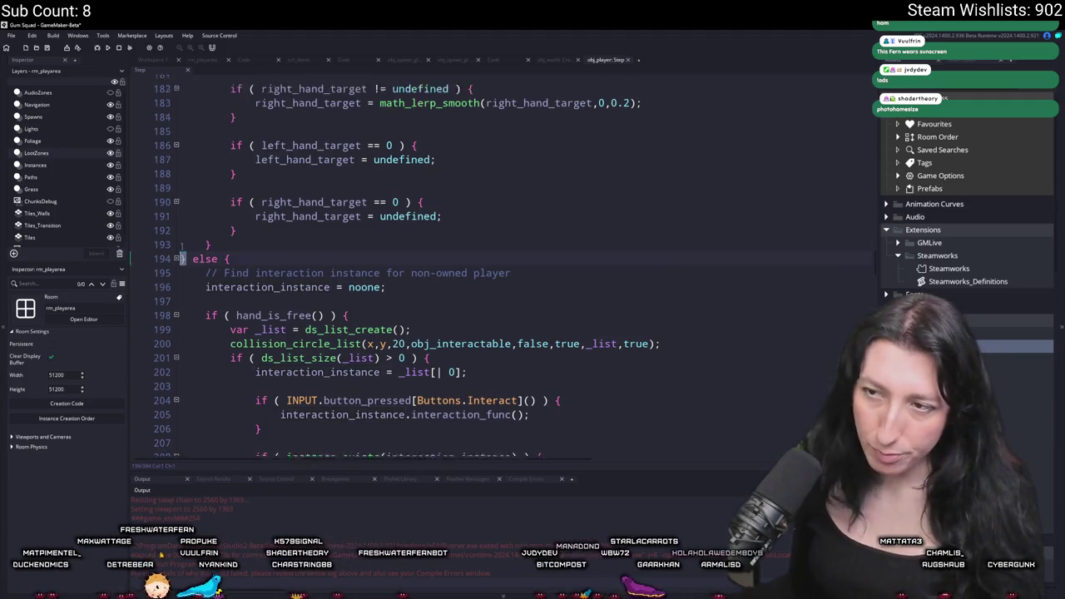
{"action": "scroll", "coordinate": [269, 285], "scroll_direction": "up", "scroll_amount": 13}
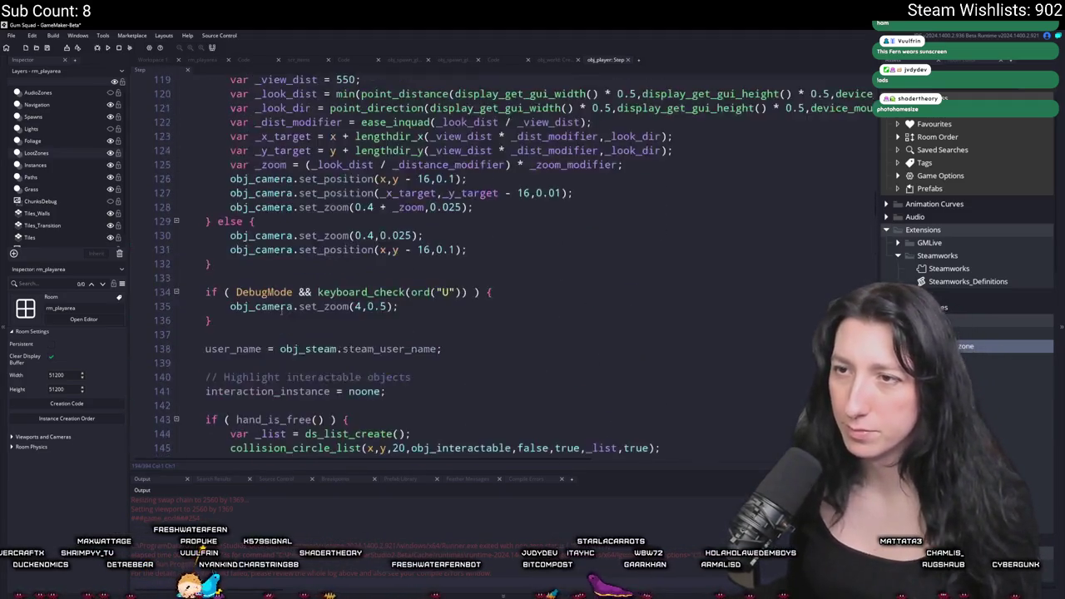
{"action": "scroll", "coordinate": [287, 306], "scroll_direction": "down", "scroll_amount": 6}
{"action": "scroll", "coordinate": [287, 304], "scroll_direction": "down", "scroll_amount": 20}
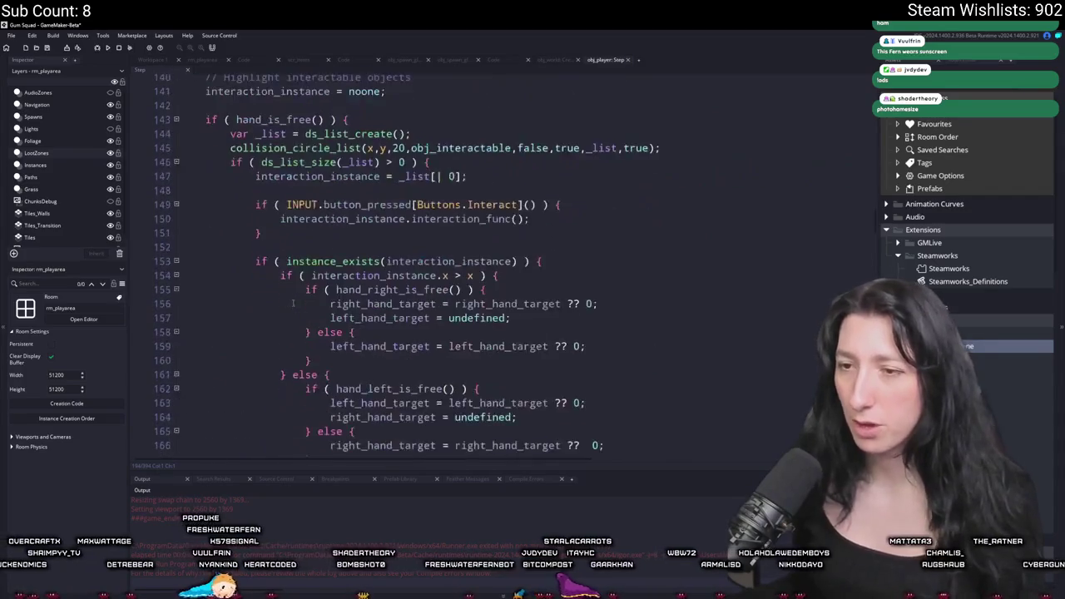
{"action": "scroll", "coordinate": [619, 332], "scroll_direction": "down", "scroll_amount": 2}
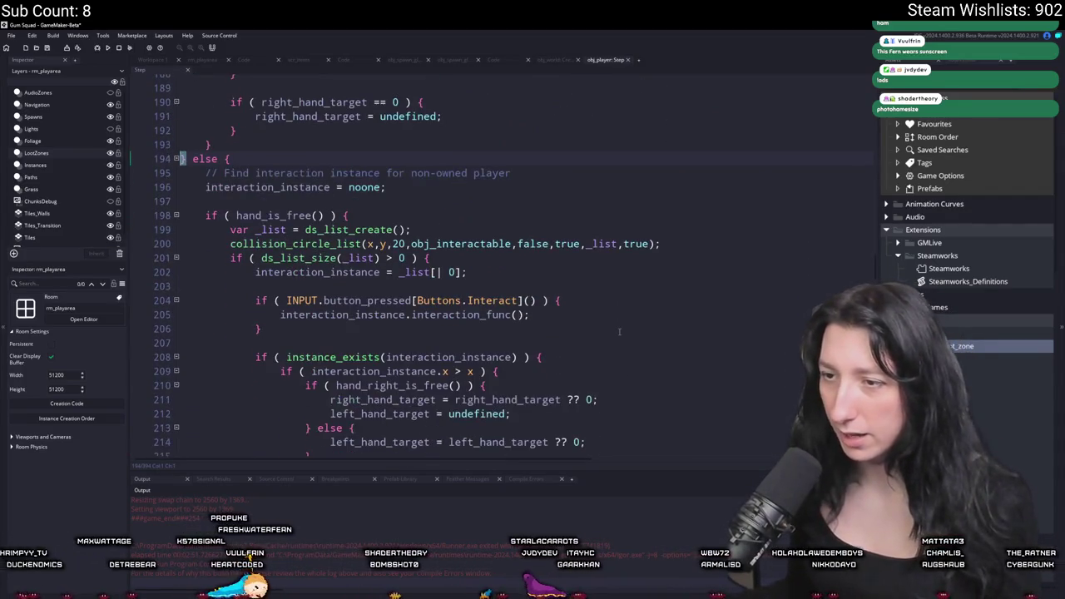
{"action": "left_click_drag", "start_coordinate": [307, 330], "coordinate": [182, 283]}
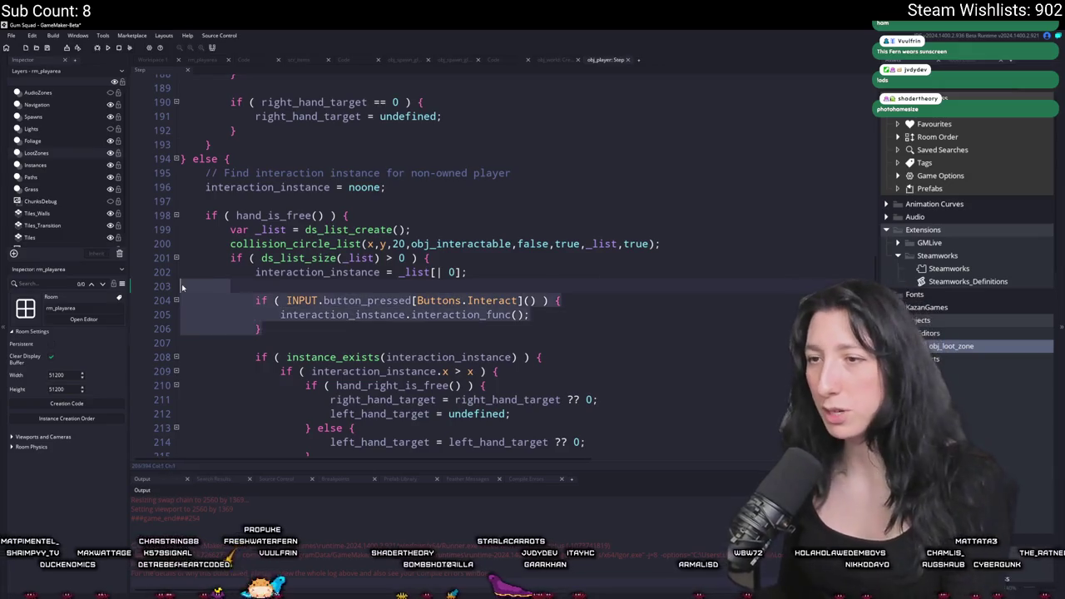
{"action": "key", "text": "BackSpace"}
{"action": "scroll", "coordinate": [181, 284], "scroll_direction": "down", "scroll_amount": 3}
{"action": "scroll", "coordinate": [415, 267], "scroll_direction": "down", "scroll_amount": 12}
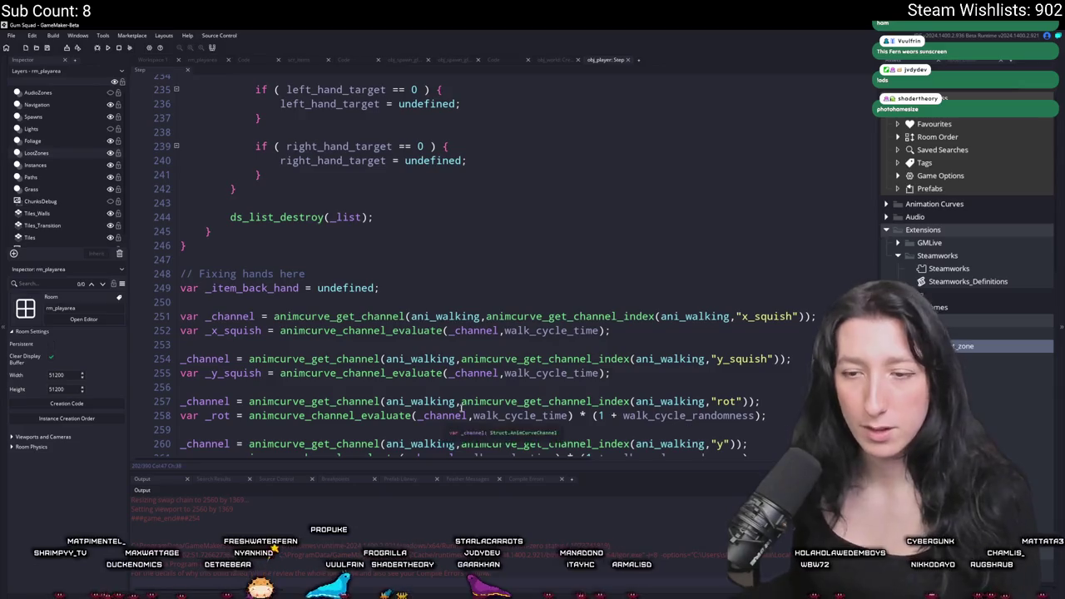
{"action": "key", "text": "alt+Tab"}
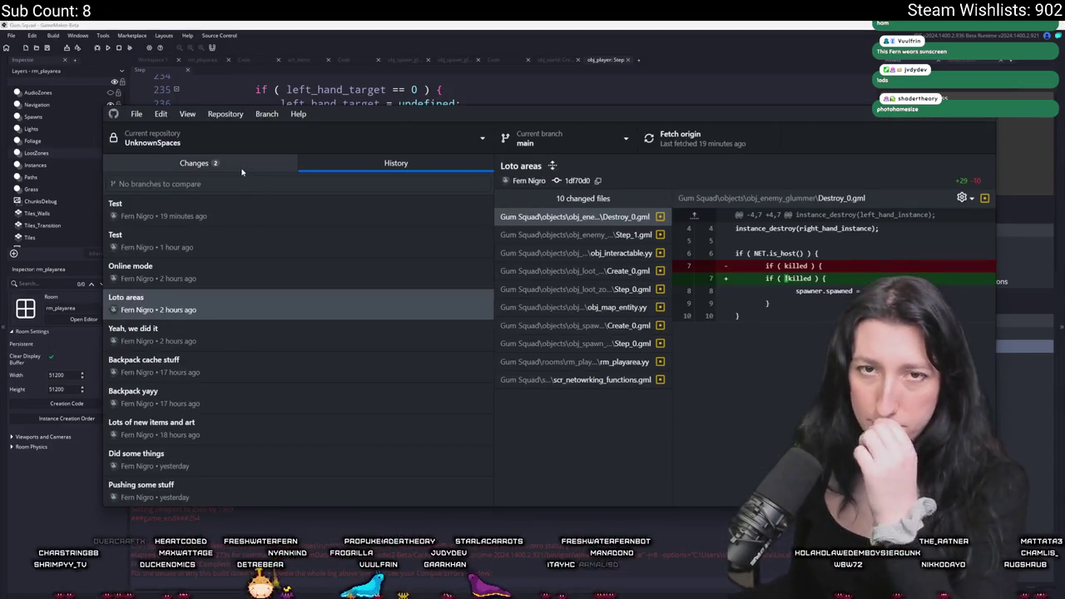
Commit both changed files to main as 'Fixed opening chests for other ppl' and push to origin
{"action": "left_click", "coordinate": [194, 163]}
{"action": "left_click", "coordinate": [260, 388]}
{"action": "type", "text": "Fi"}
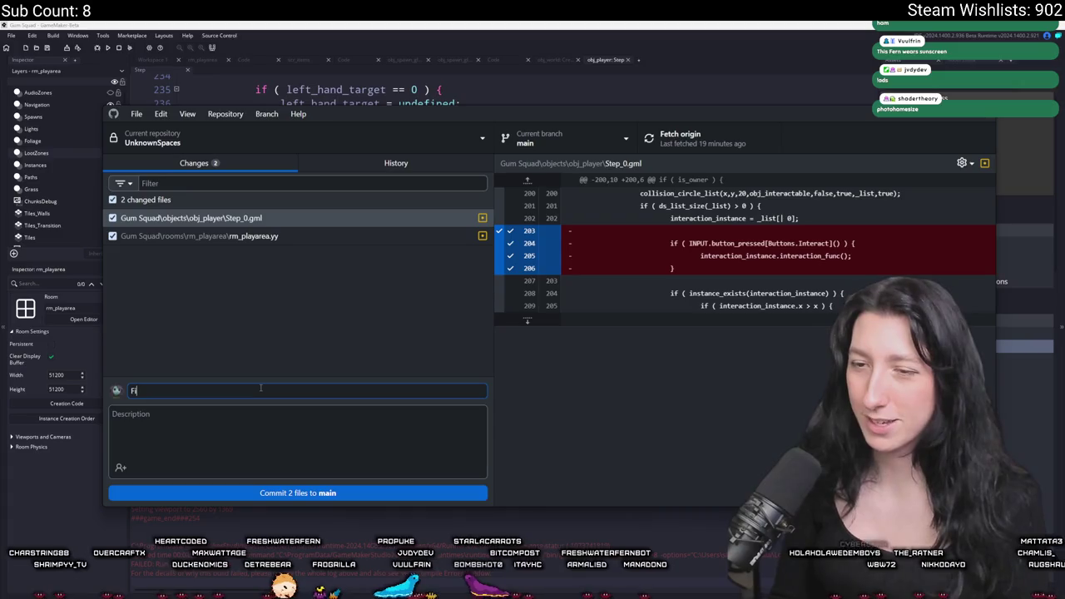
{"action": "type", "text": "xed opening chests "}
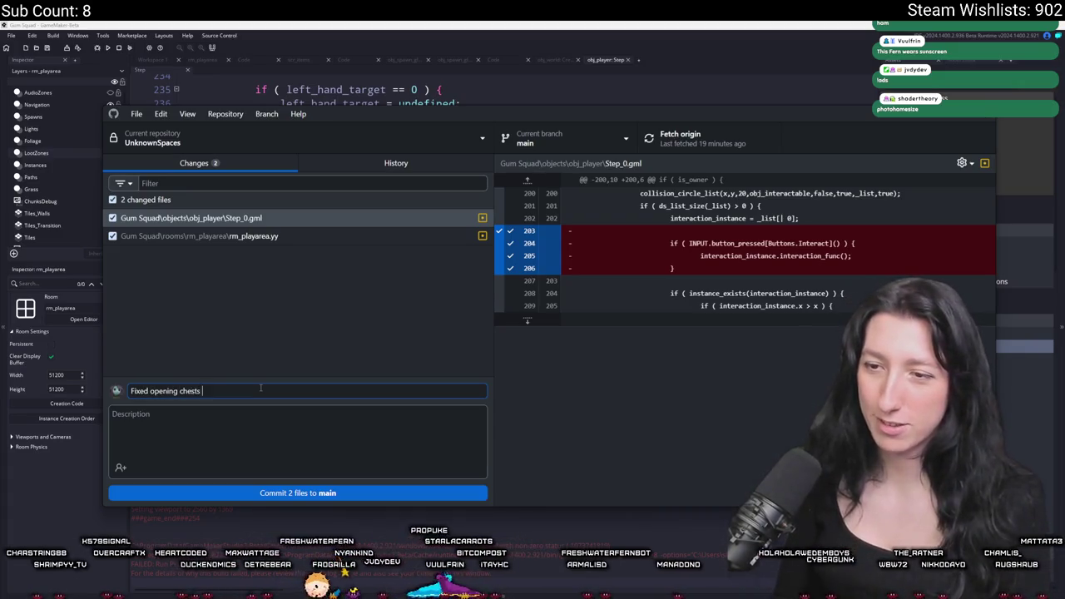
{"action": "type", "text": "for other ppl"}
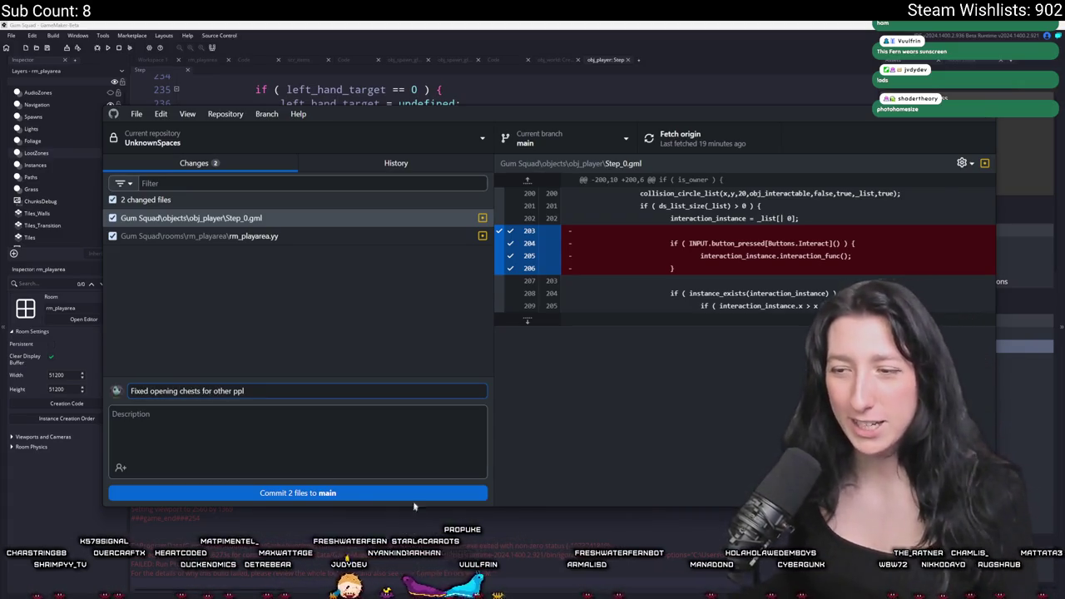
{"action": "left_click", "coordinate": [412, 494]}
{"action": "left_click", "coordinate": [680, 138]}
Check the commit history, close GitHub Desktop, and return to the rm_playarea room
{"action": "left_click", "coordinate": [396, 163]}
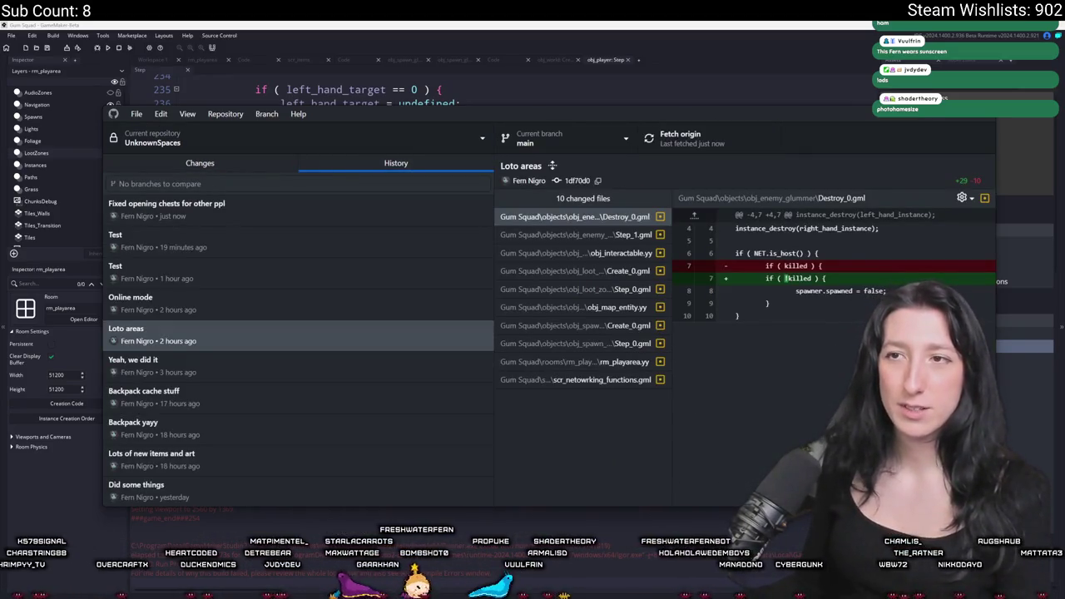
{"action": "left_click", "coordinate": [360, 24]}
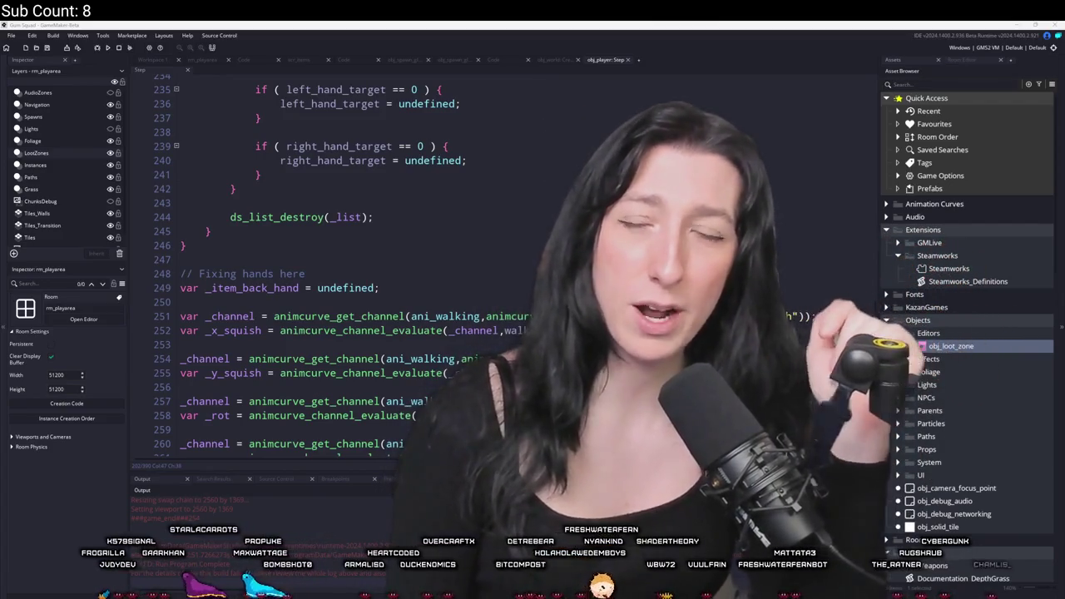
{"action": "left_click", "coordinate": [207, 61]}
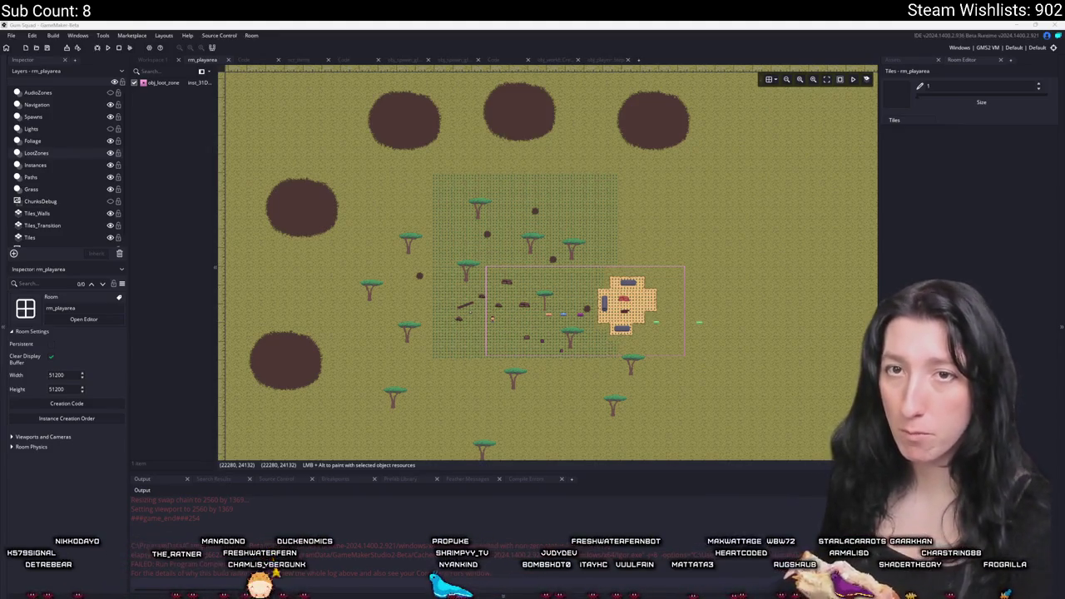
Switch from the rm_playarea room editor to the browser showing YouTube
{"action": "left_click", "coordinate": [138, 395]}
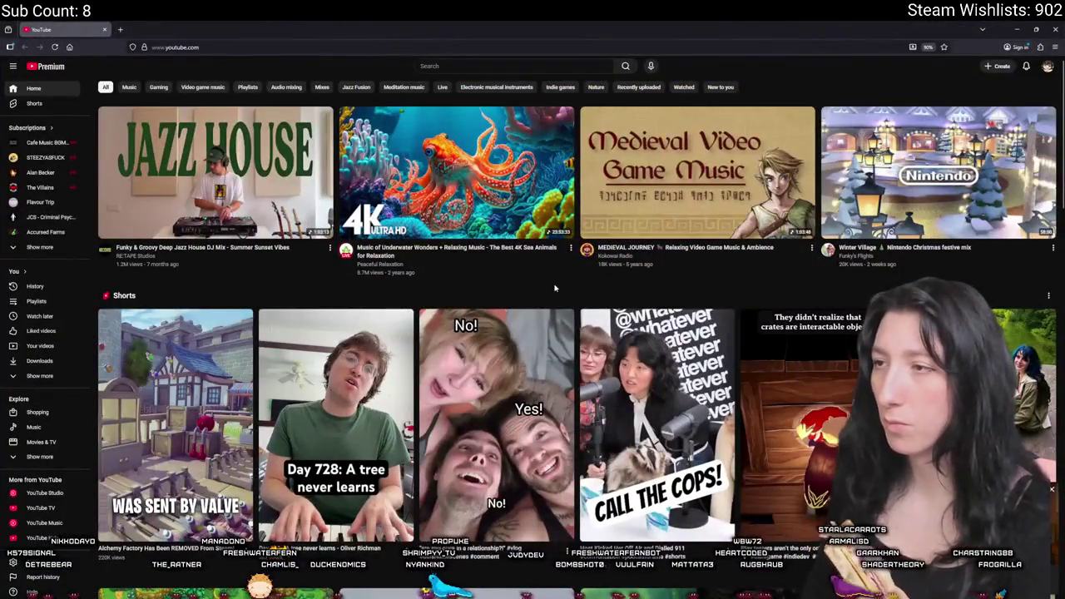
Scroll the YouTube home feed and open the Deeply Restful Kelp Forest underwater video
{"action": "scroll", "coordinate": [555, 288], "scroll_direction": "down", "scroll_amount": 10}
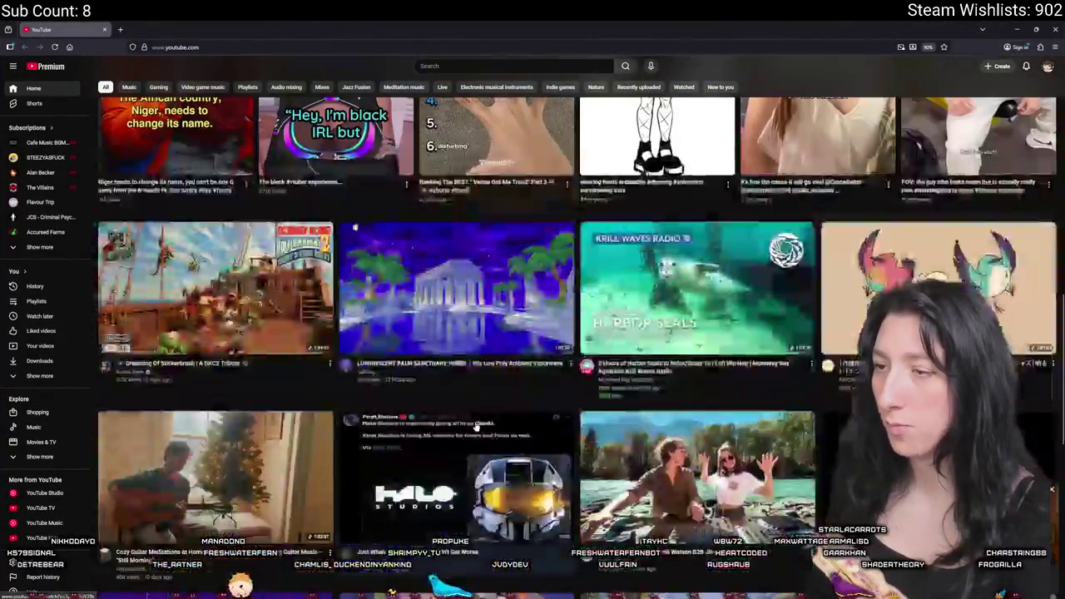
{"action": "scroll", "coordinate": [475, 429], "scroll_direction": "down", "scroll_amount": 3}
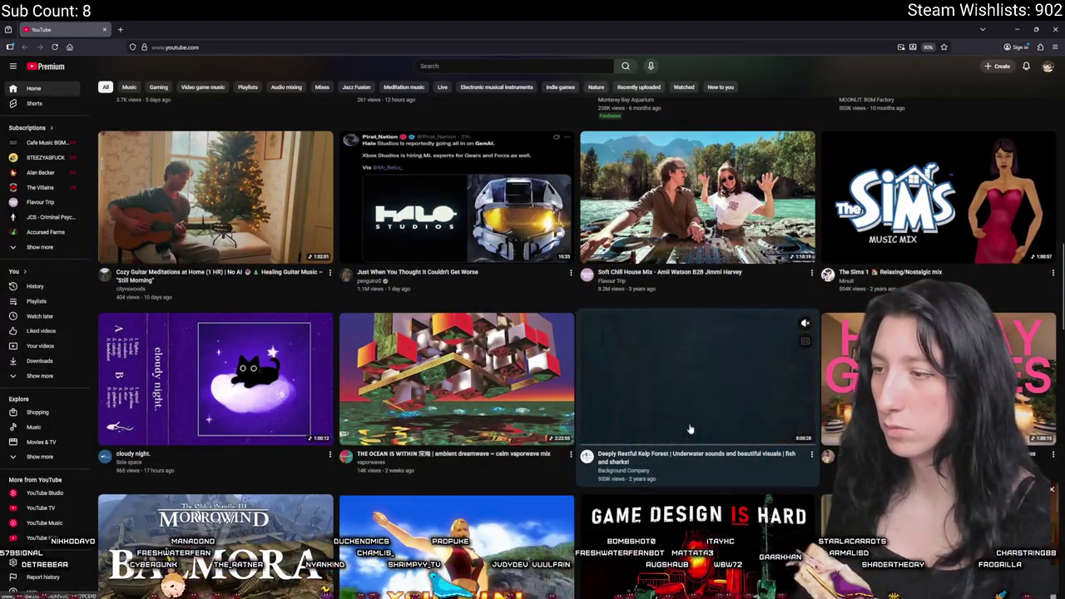
{"action": "scroll", "coordinate": [690, 429], "scroll_direction": "down", "scroll_amount": 2}
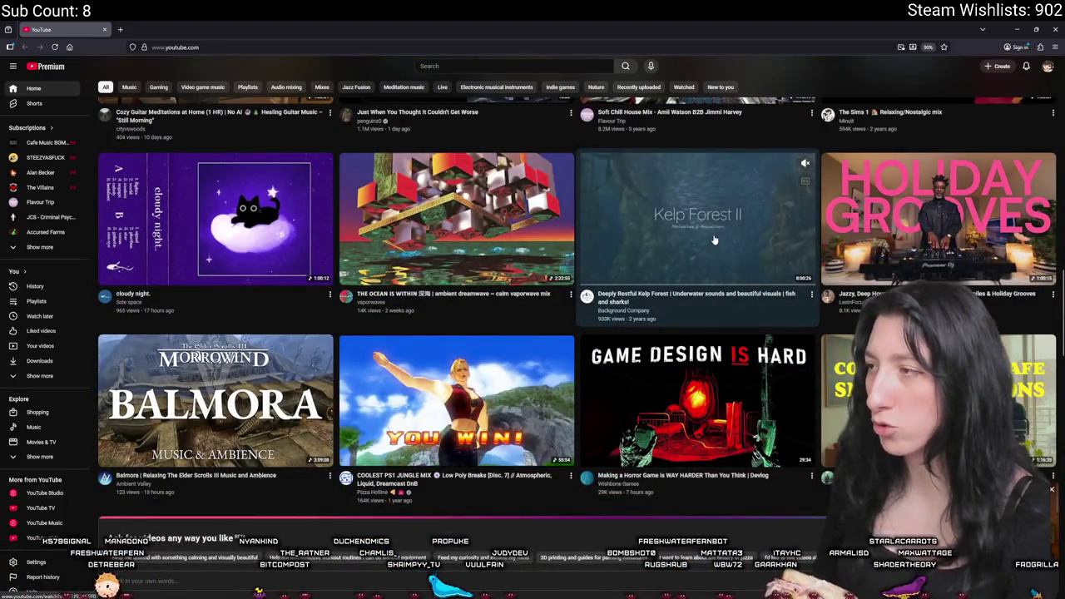
{"action": "left_click", "coordinate": [714, 240]}
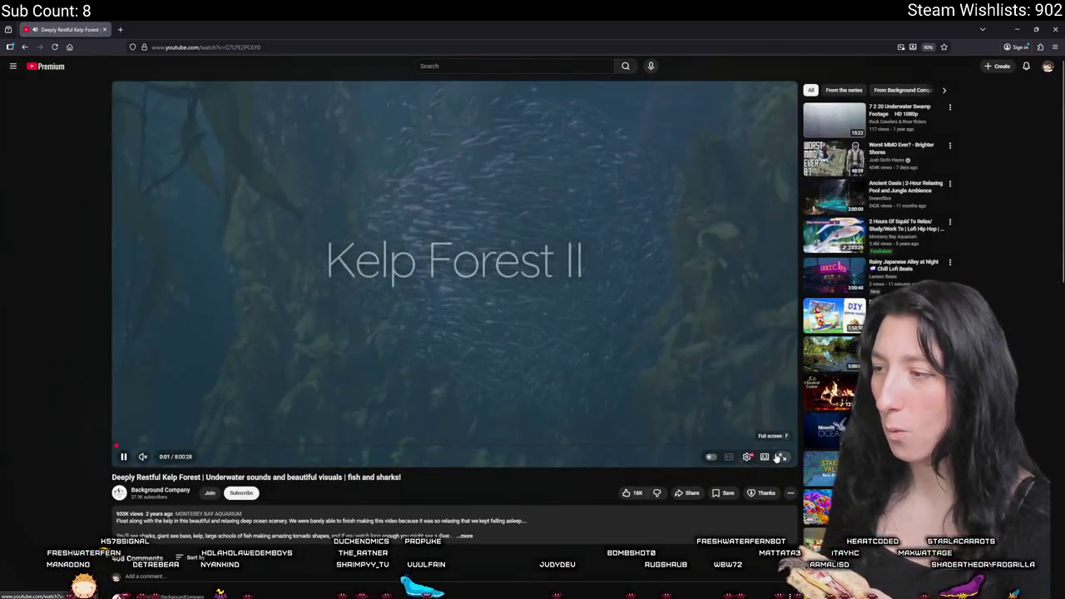
{"action": "left_click", "coordinate": [781, 457]}
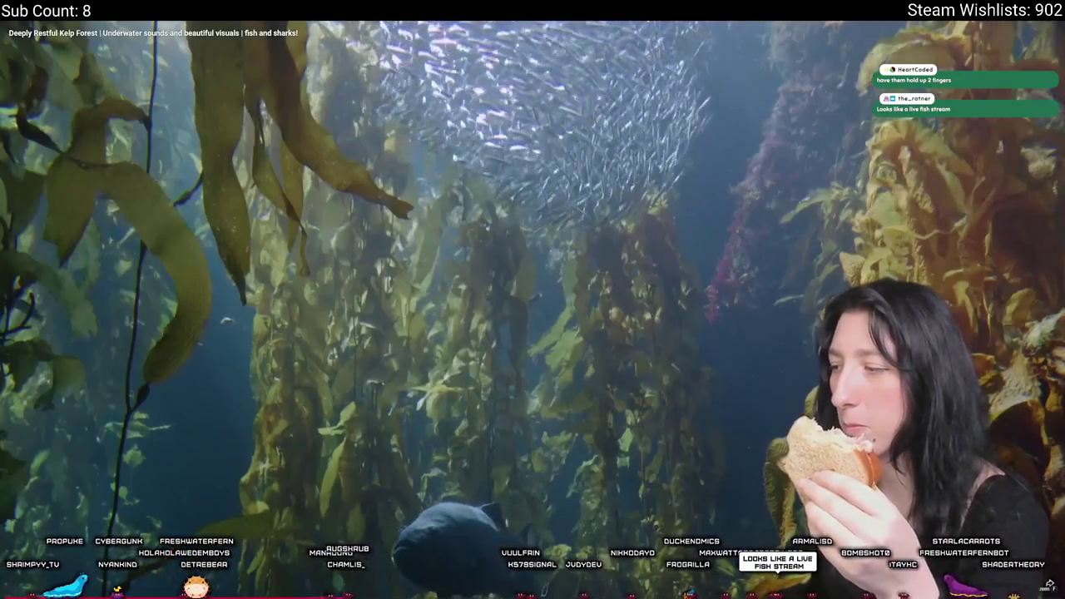
{"action": "key", "text": "Escape"}
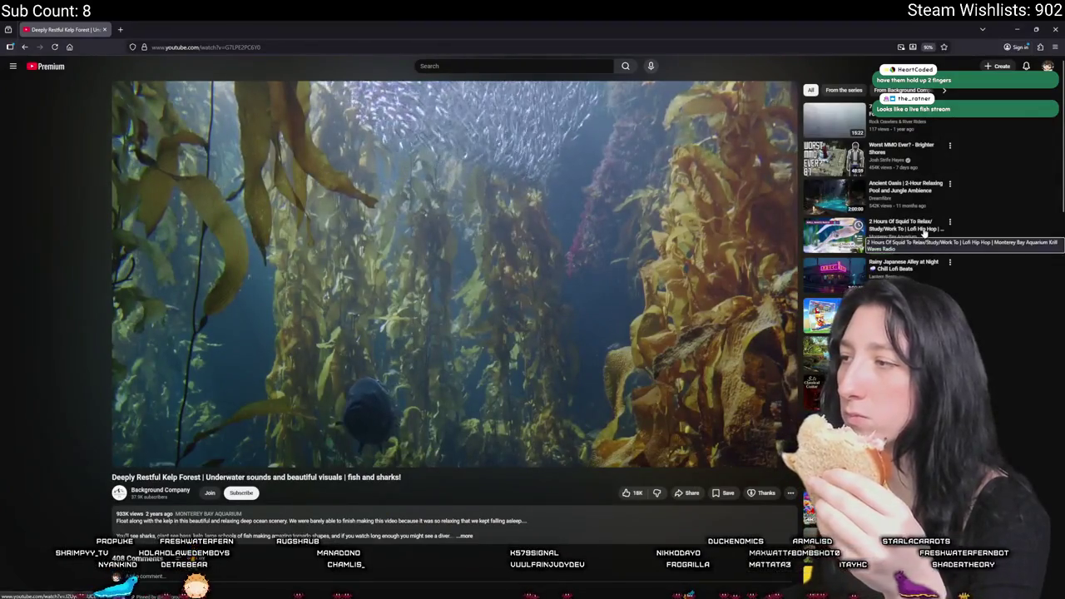
Play the 2 Hours Of Squid To Relax video and seek to about 1:04:13
{"action": "left_click", "coordinate": [834, 234]}
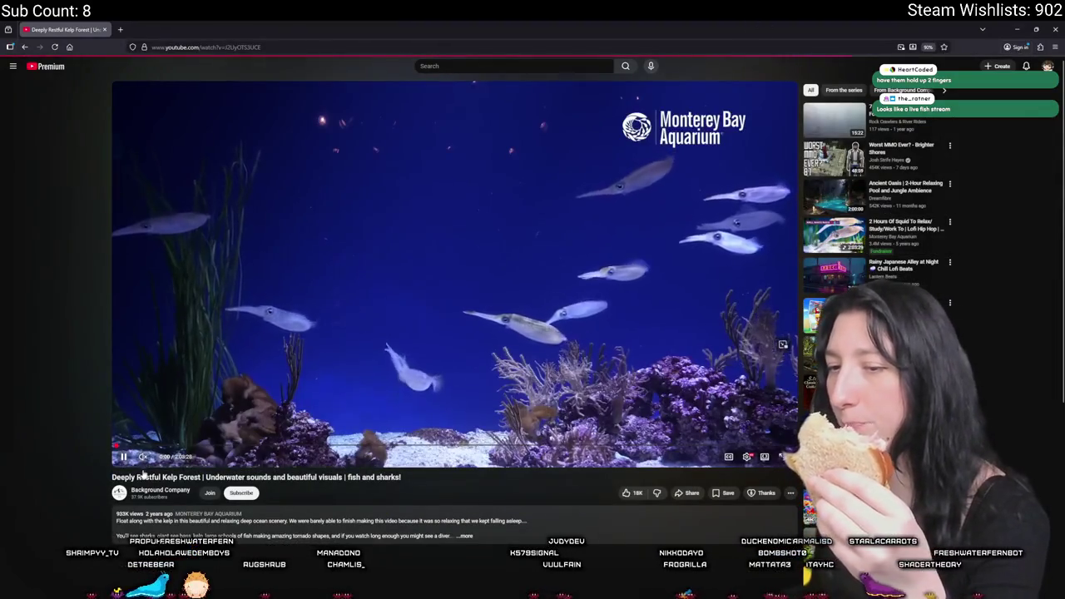
{"action": "left_click", "coordinate": [249, 399]}
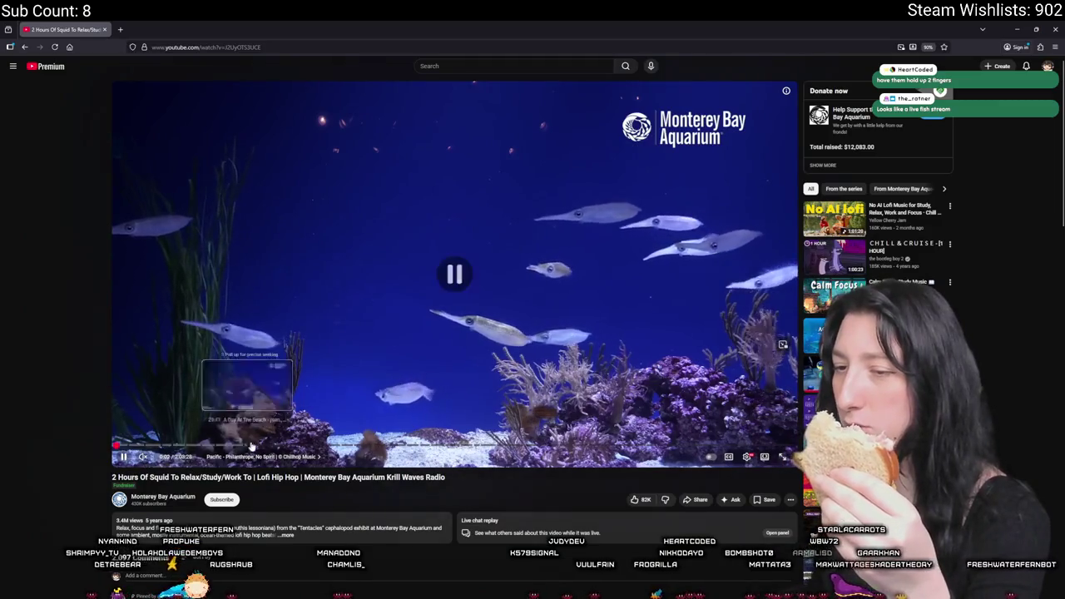
{"action": "left_click", "coordinate": [350, 391]}
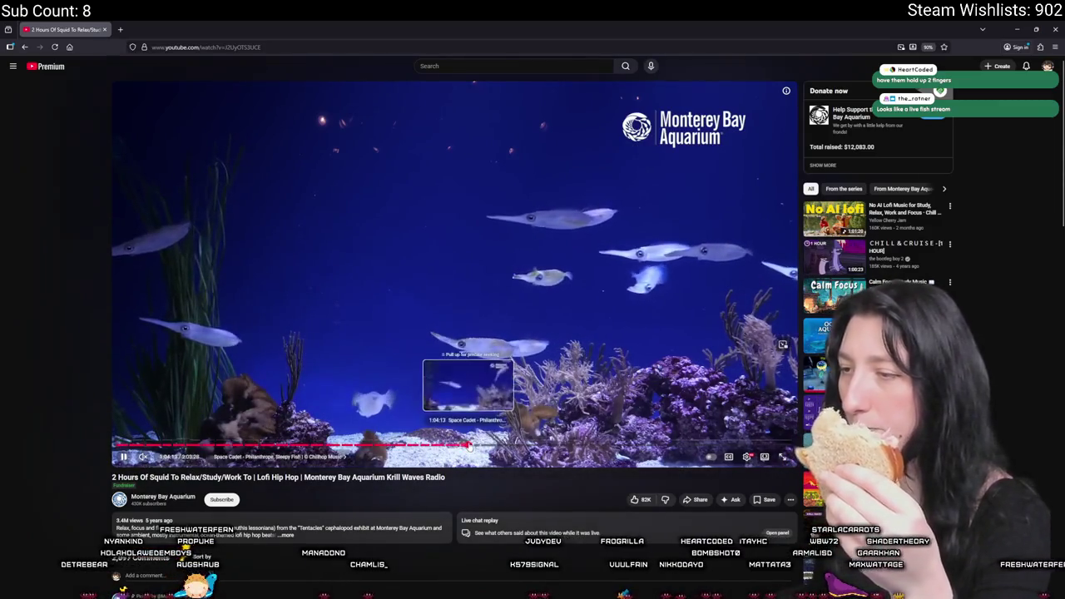
{"action": "left_click", "coordinate": [468, 446]}
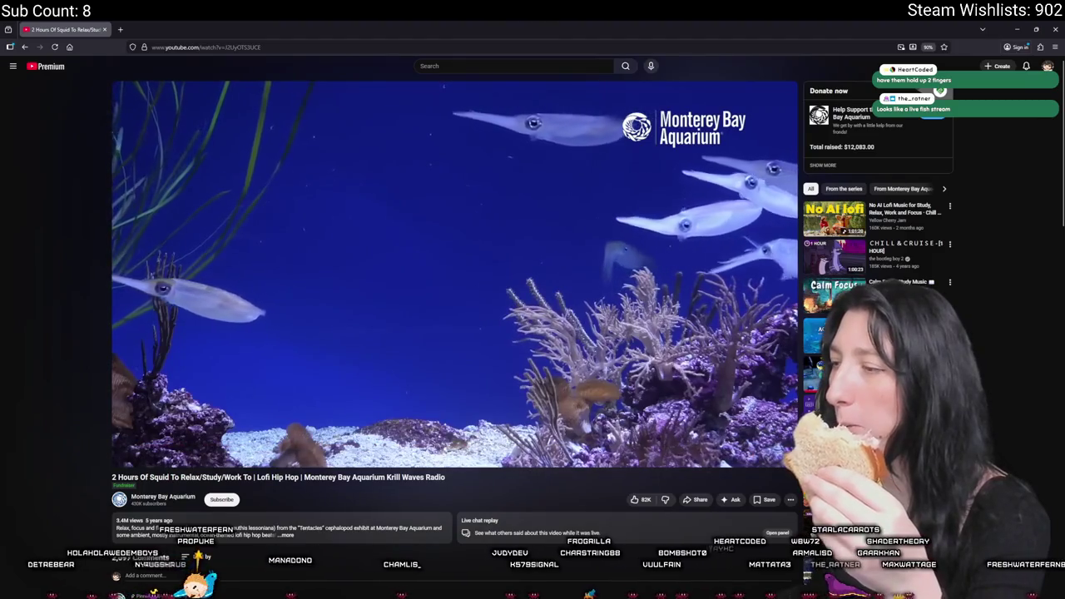
Scroll down through the squid video's comments, then return to the YouTube home feed
{"action": "scroll", "coordinate": [533, 333], "scroll_direction": "down", "scroll_amount": 2}
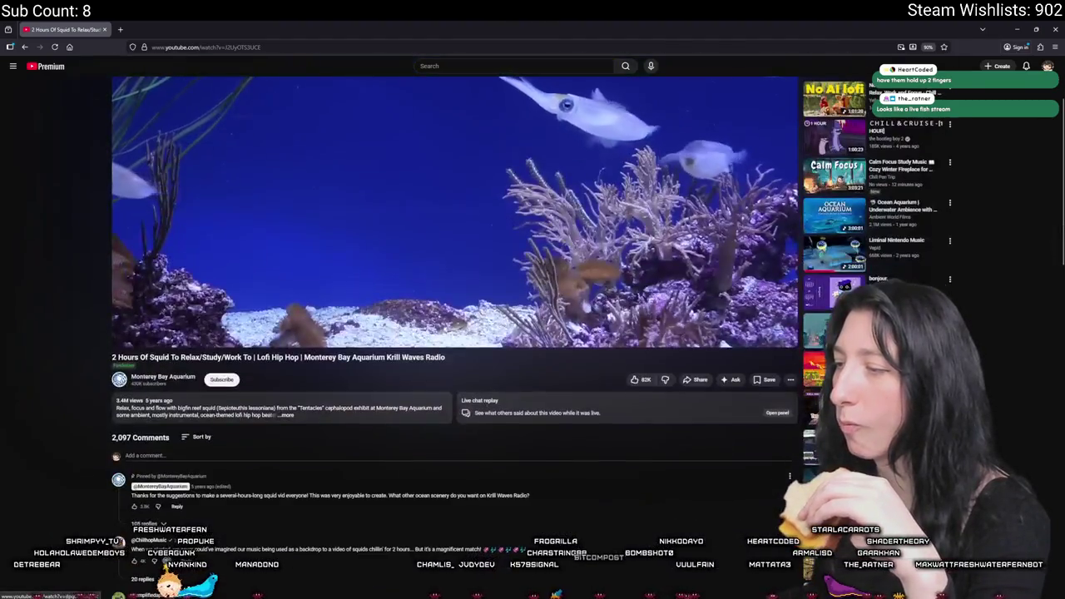
{"action": "scroll", "coordinate": [533, 333], "scroll_direction": "down", "scroll_amount": 5}
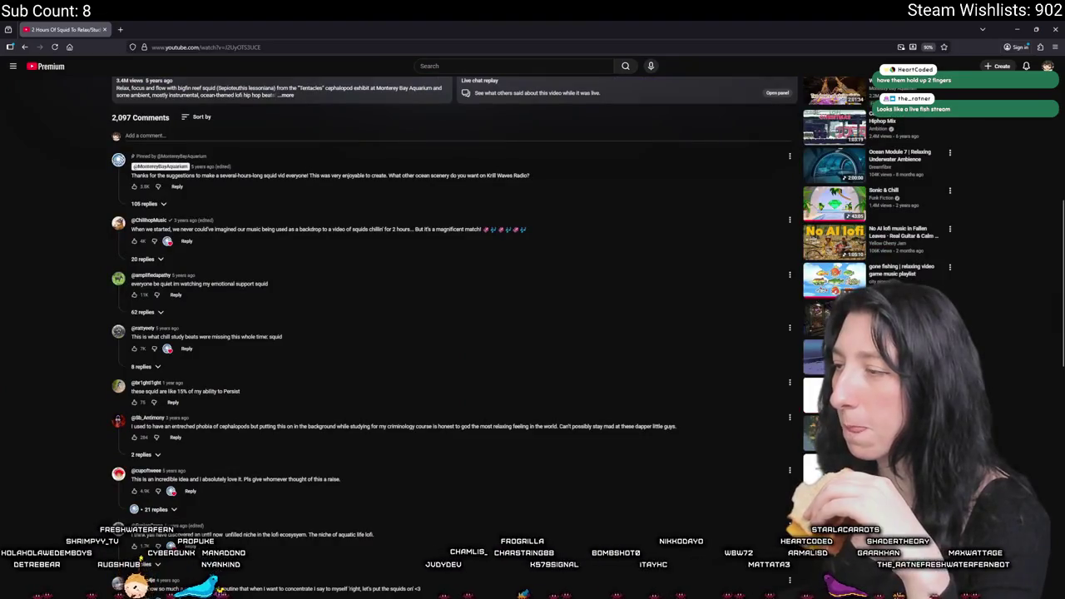
{"action": "scroll", "coordinate": [450, 333], "scroll_direction": "down", "scroll_amount": 10}
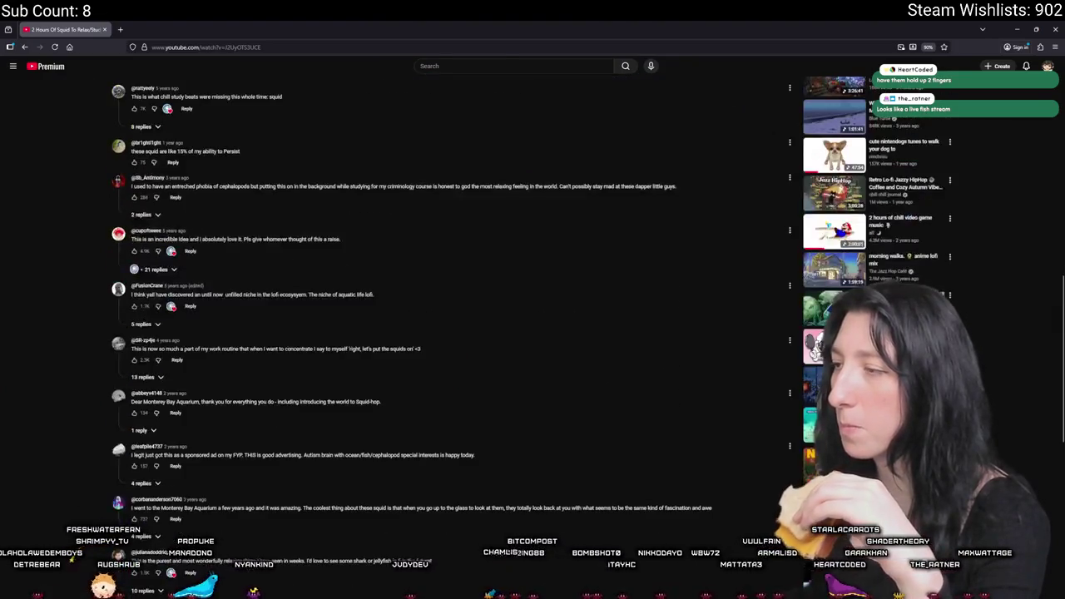
{"action": "left_click", "coordinate": [50, 67]}
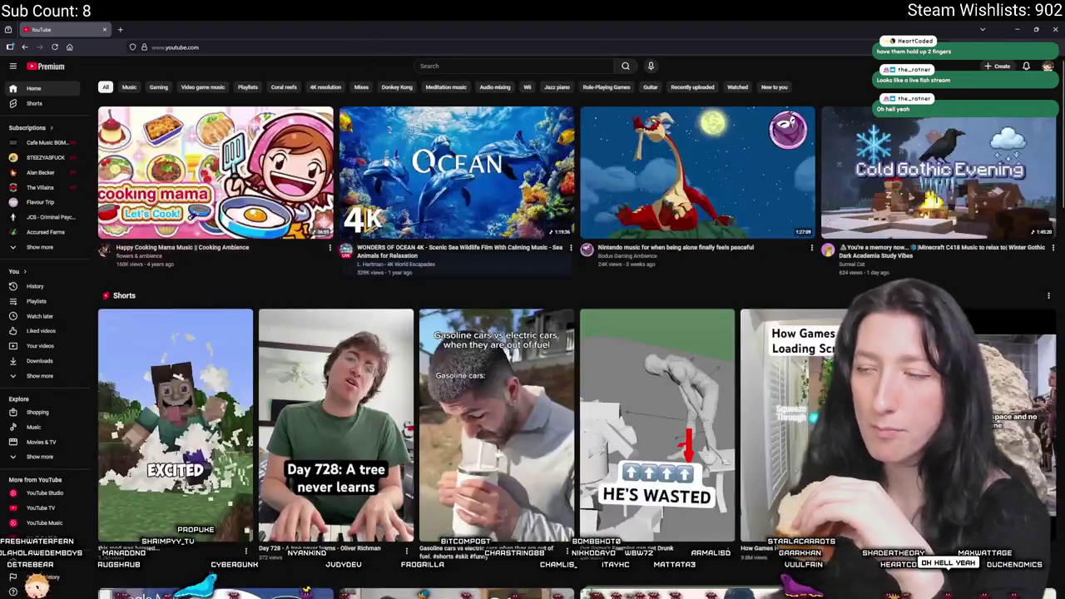
Open BBC Earth's Deep Ocean: 10 Hours of Relaxing Oceanscapes and skip to about 1:22:10
{"action": "scroll", "coordinate": [533, 333], "scroll_direction": "down", "scroll_amount": 3}
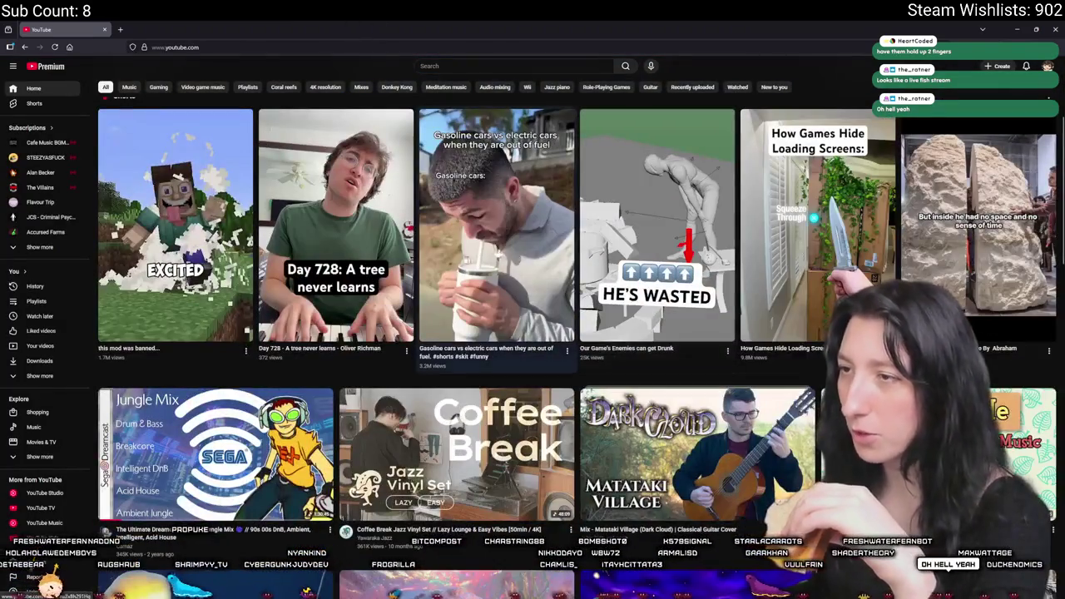
{"action": "scroll", "coordinate": [430, 378], "scroll_direction": "down", "scroll_amount": 3}
{"action": "mouse_move", "coordinate": [430, 393]}
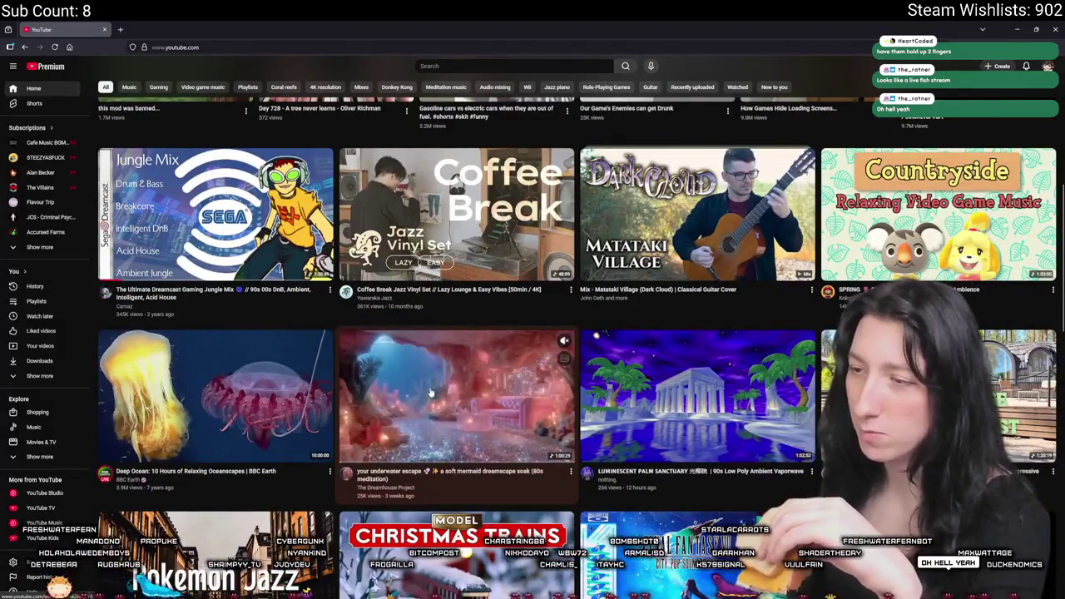
{"action": "left_click", "coordinate": [239, 412]}
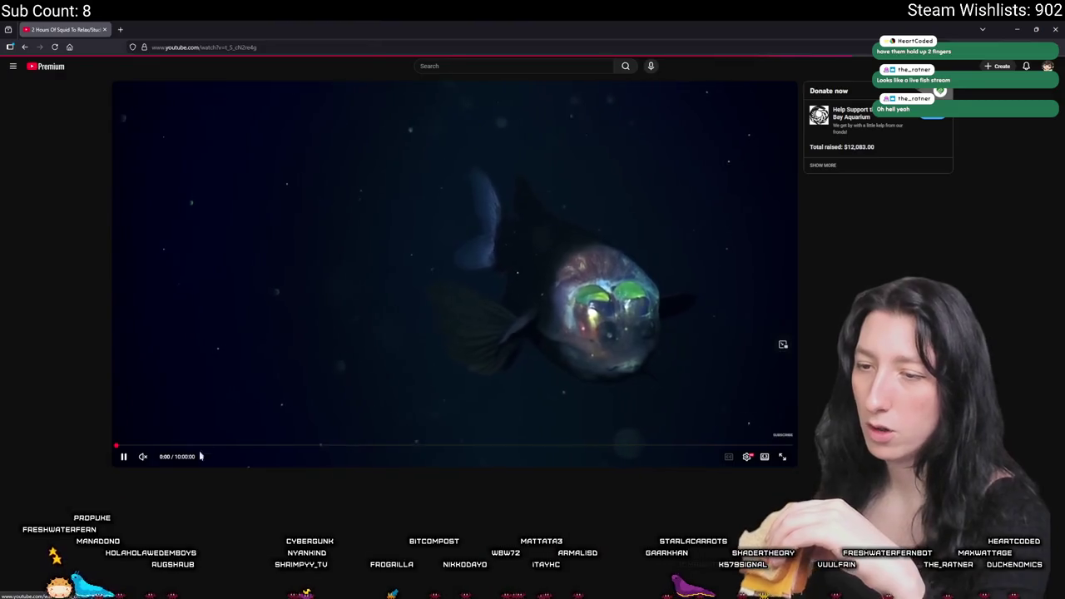
{"action": "left_click", "coordinate": [209, 447]}
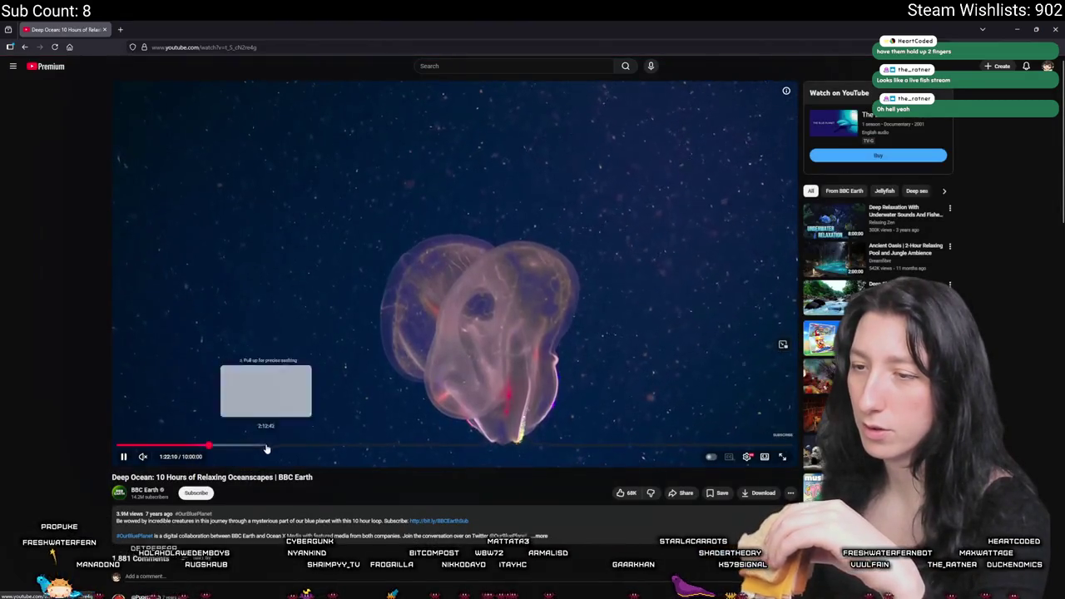